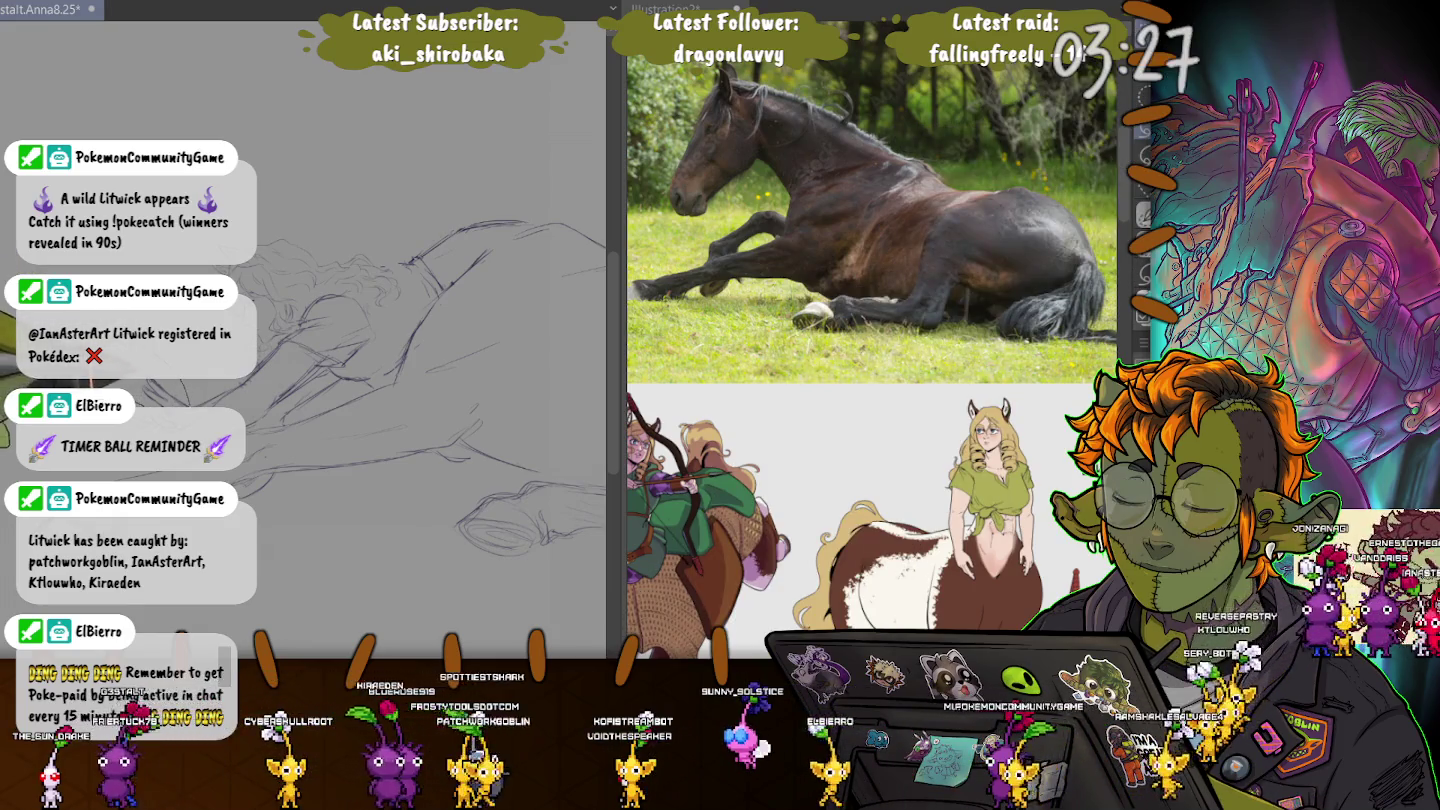
- Clear the whole sketch, then undo to restore it and drop the selection
key(ctrl+a)
key(Delete)
key(ctrl+z)
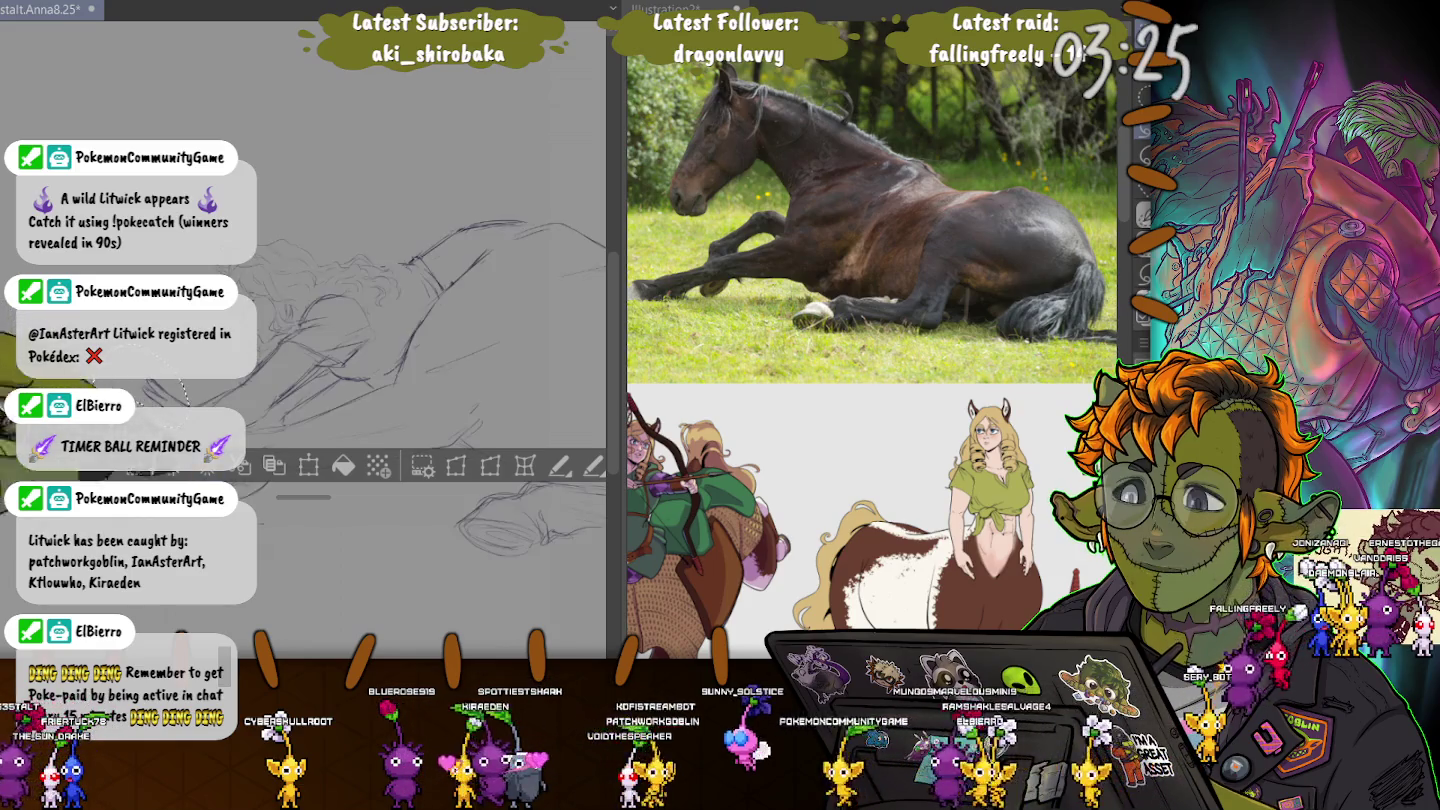
key(ctrl+d)
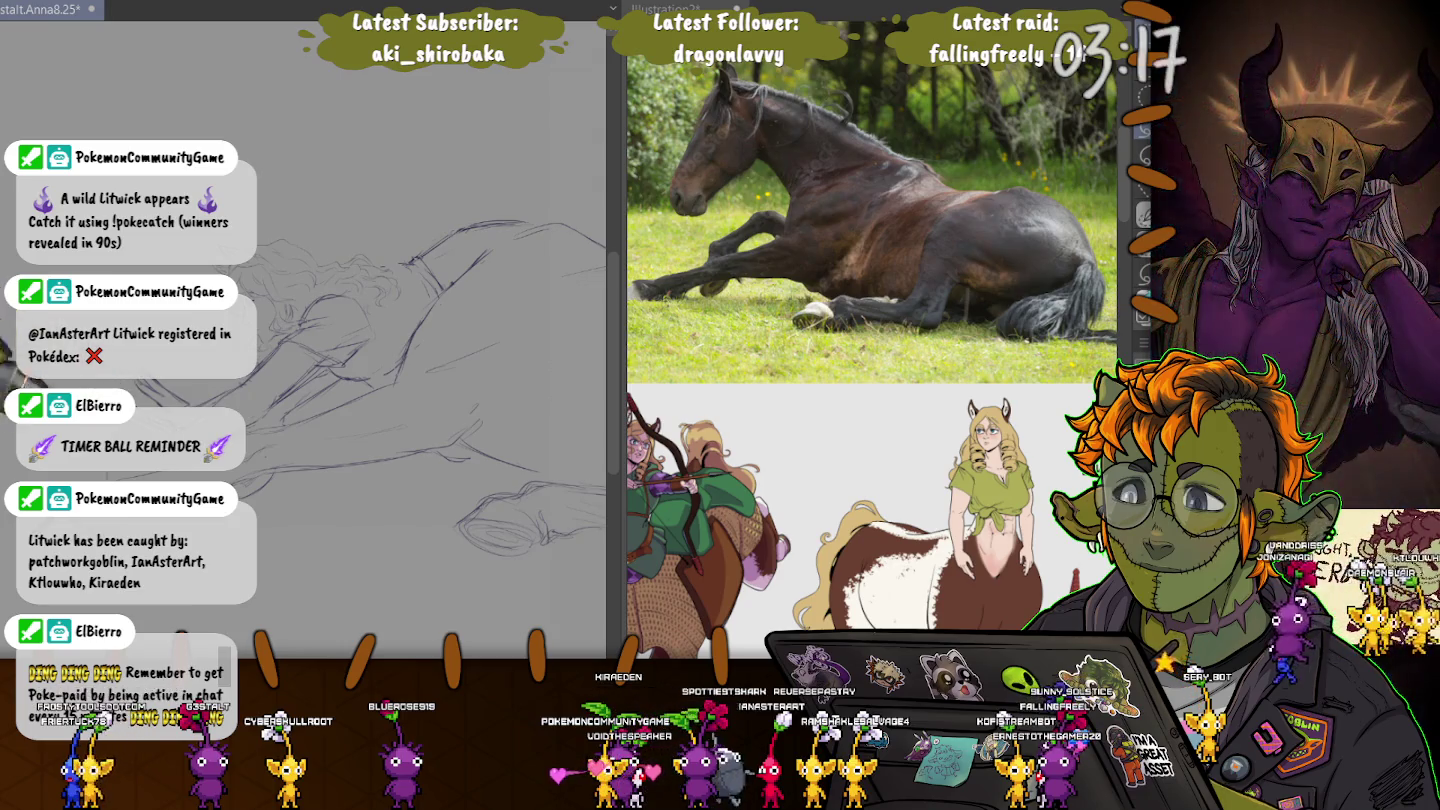
- Scale the selected left-side part of the sketch down slightly and deselect
key(ctrl+z)
key(ctrl+t)
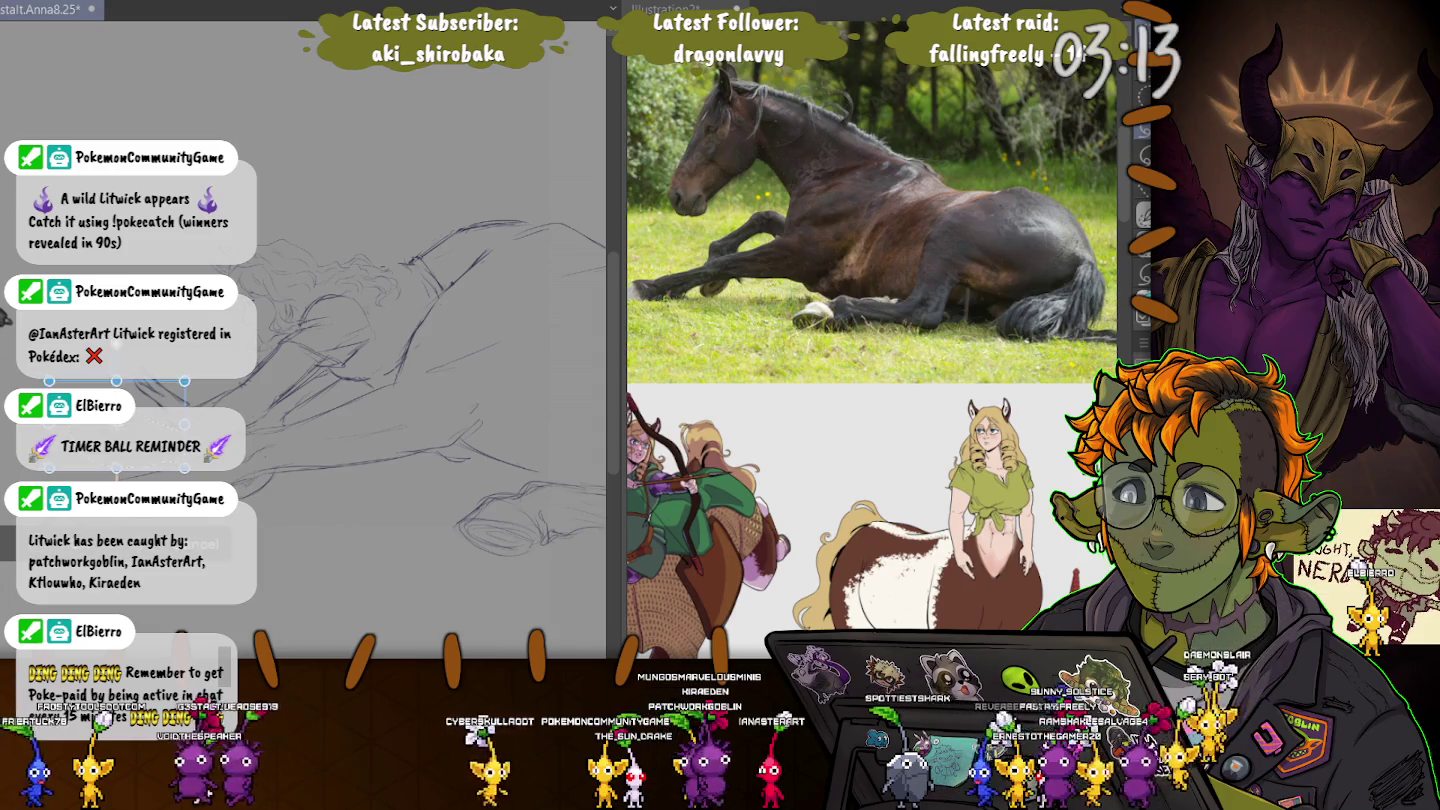
drag(44, 378, 58, 386)
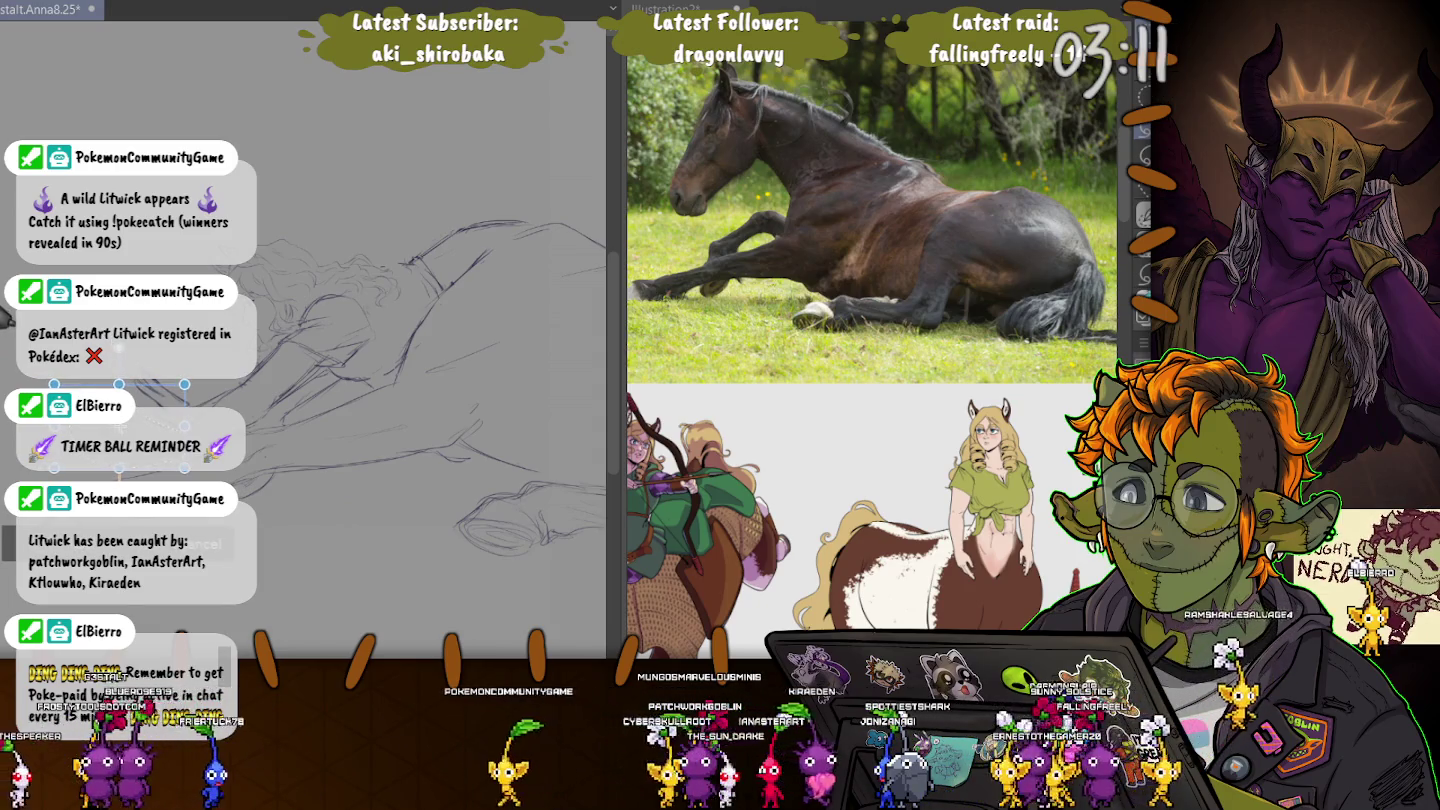
key(Return)
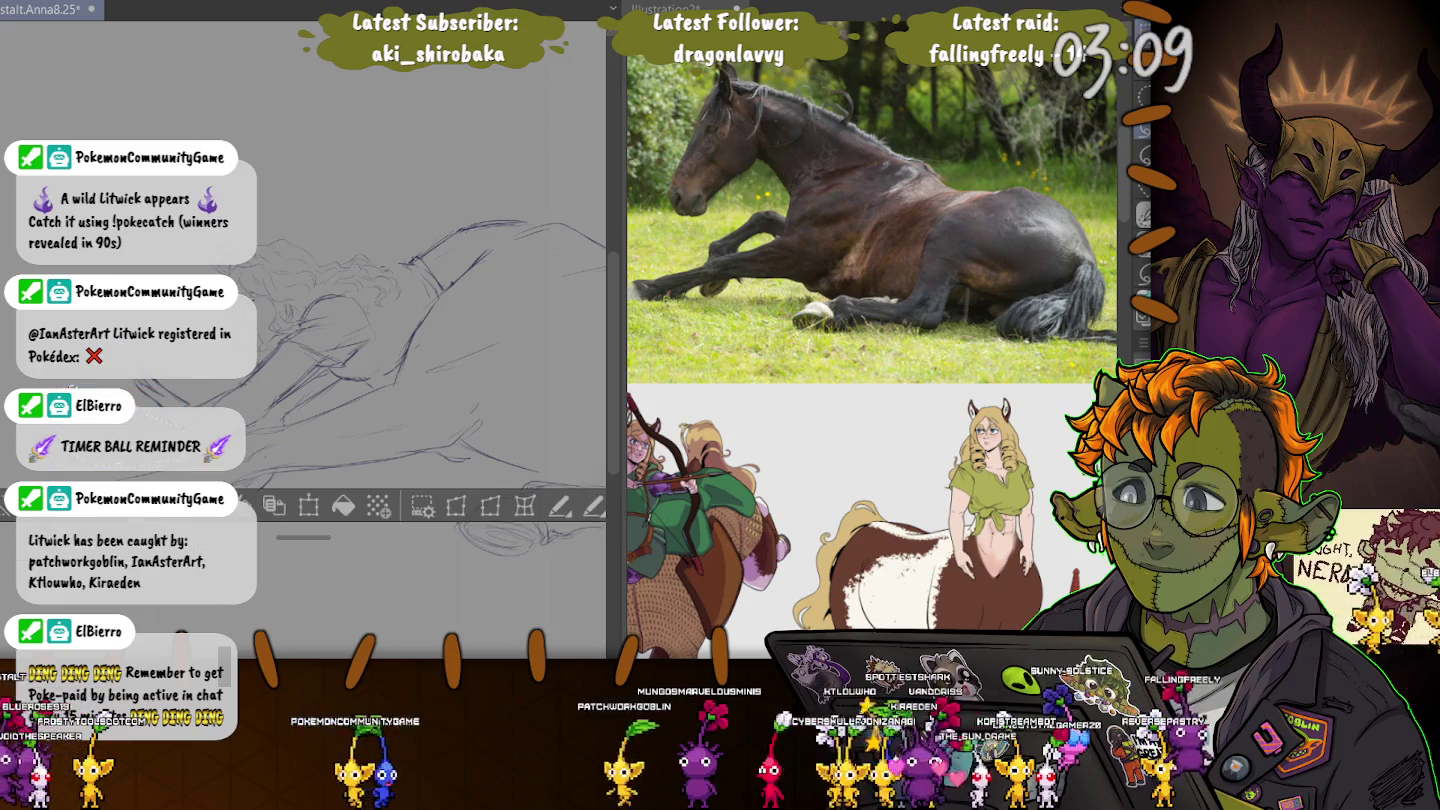
key(ctrl+d)
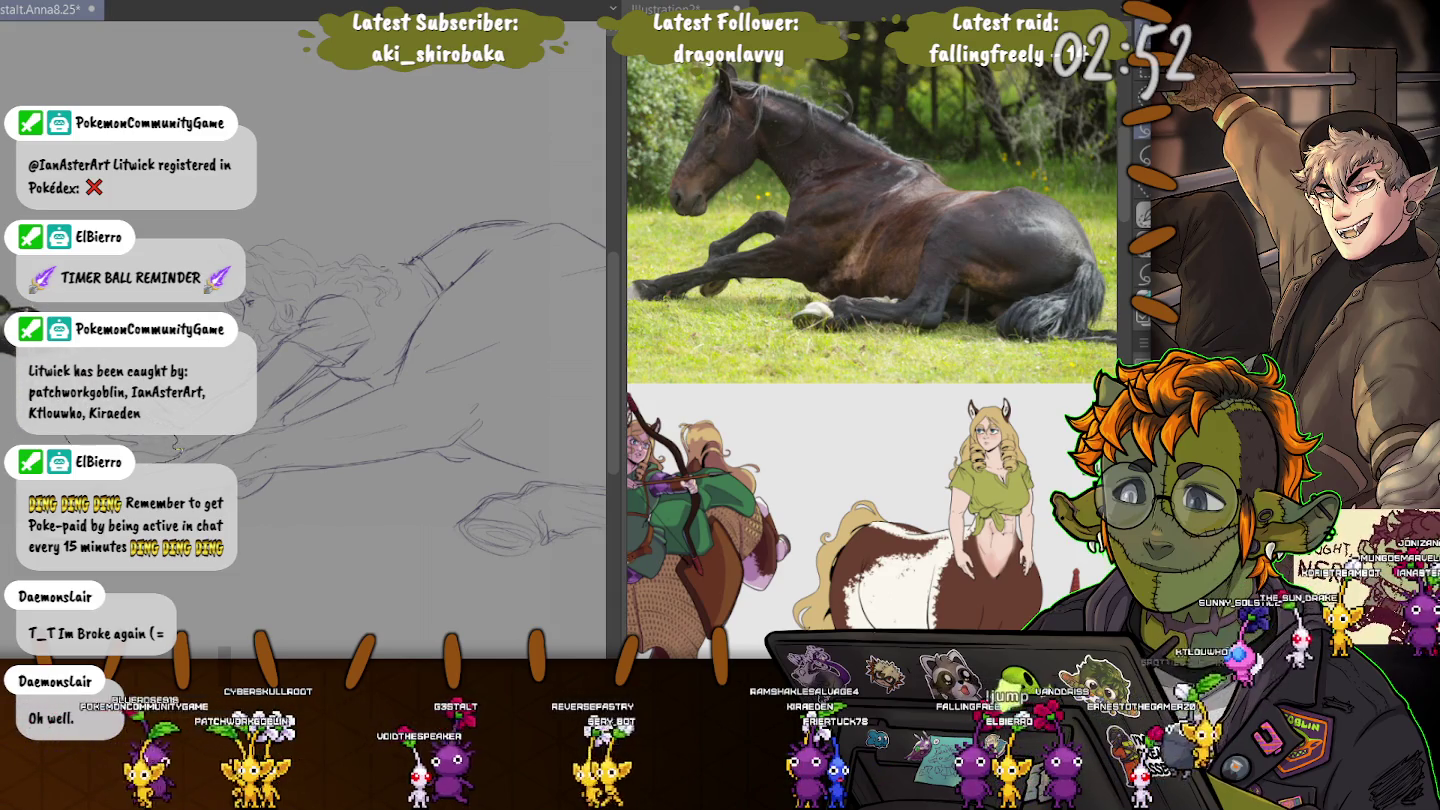
- Select all, apply a free transform to the lines, and deselect
key(ctrl+a)
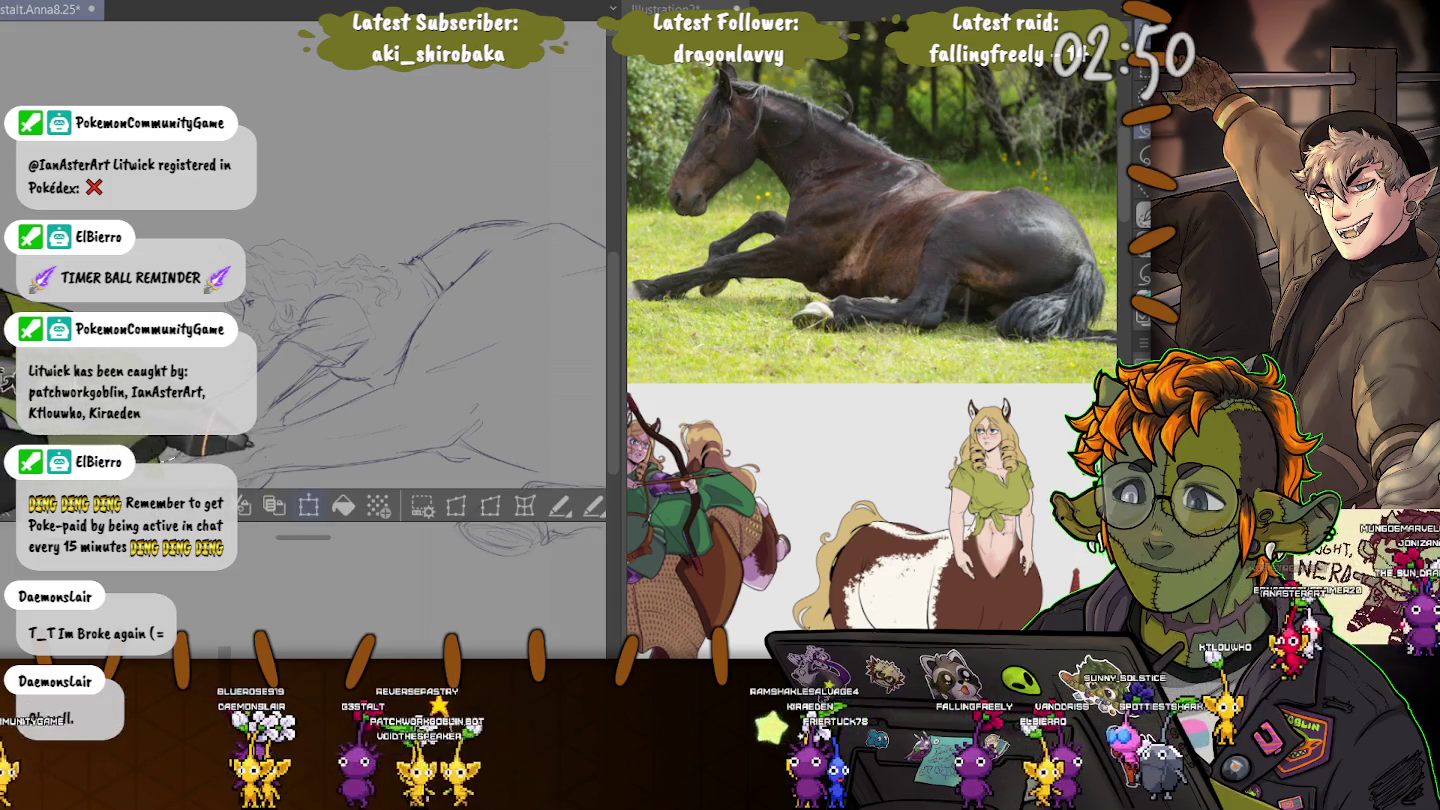
key(ctrl+t)
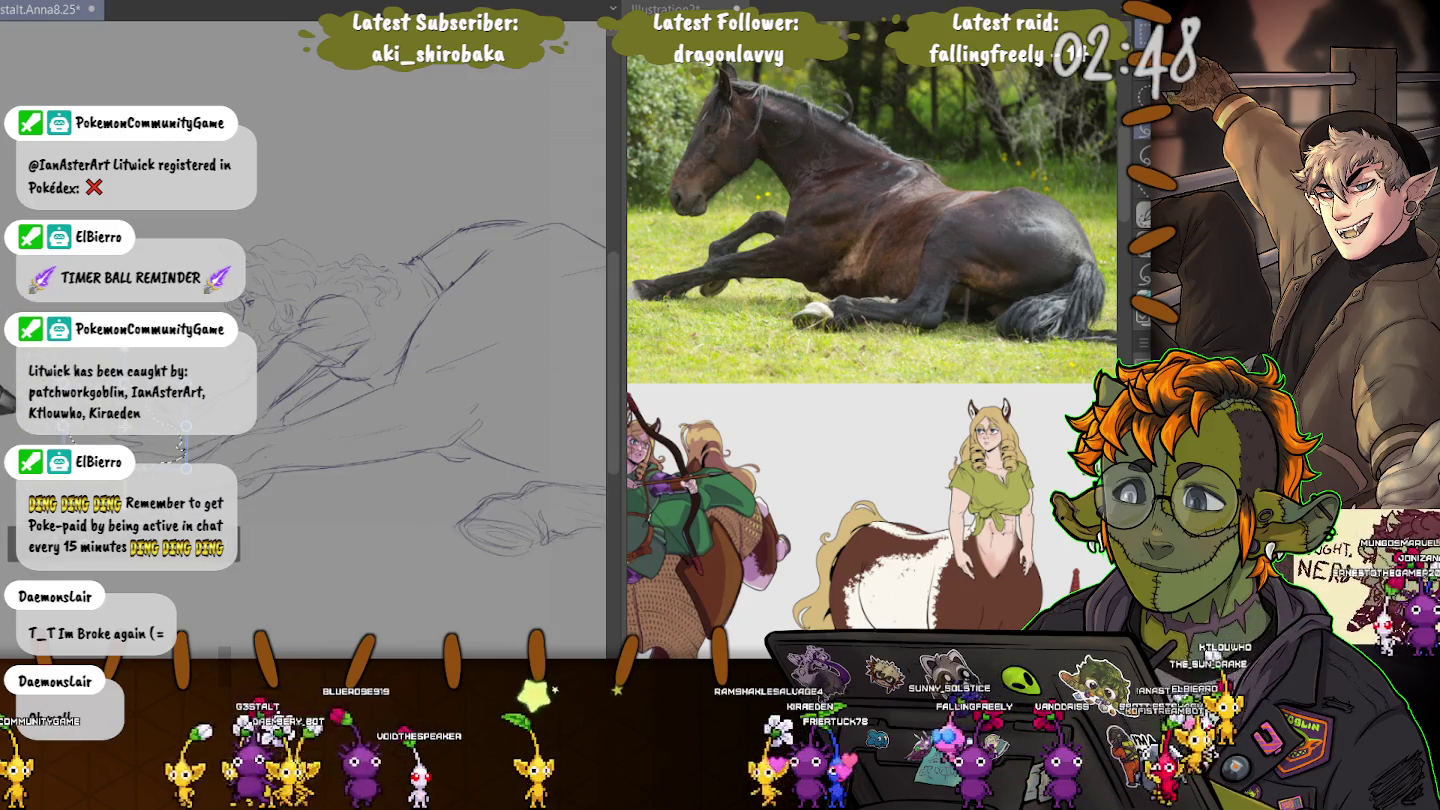
key(Return)
key(ctrl+d)
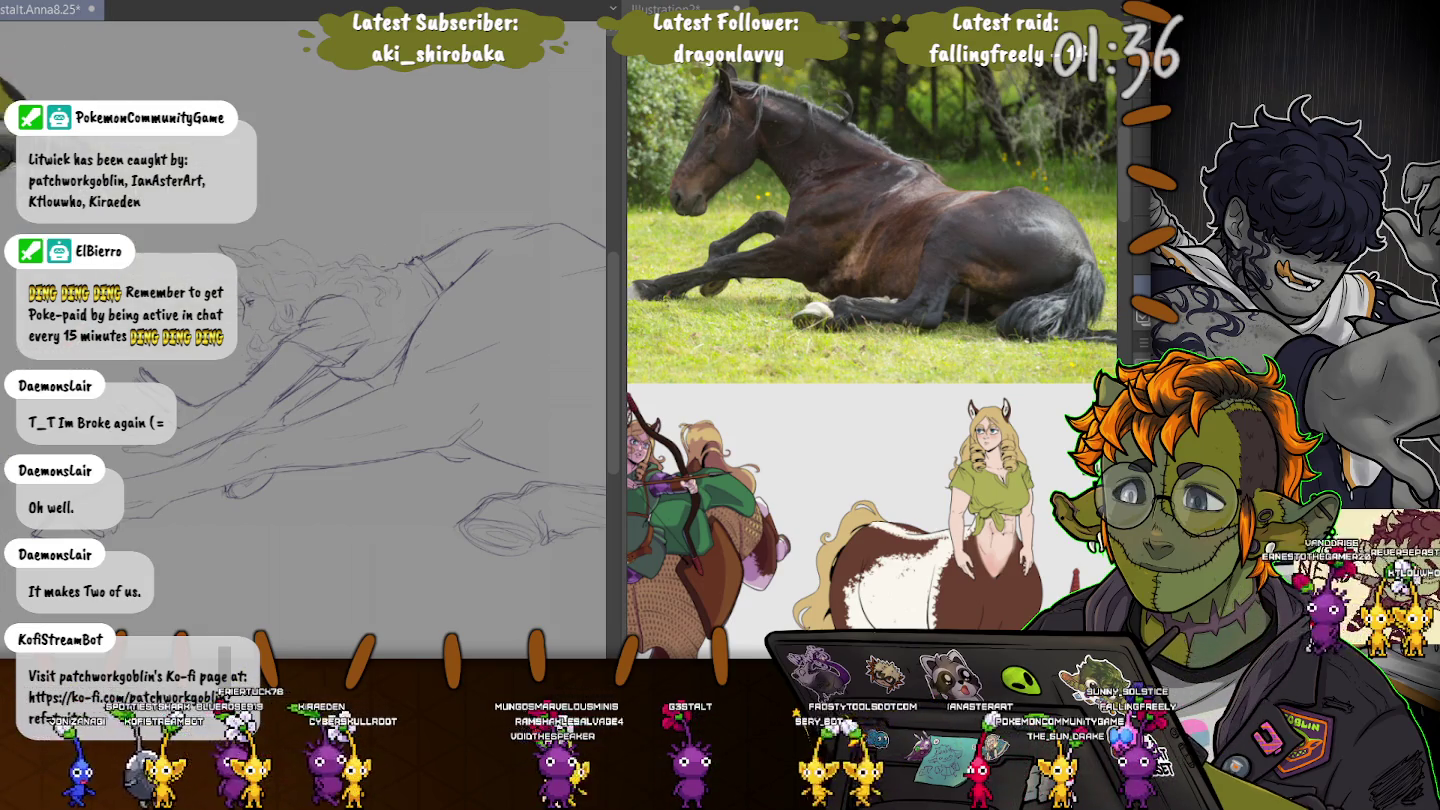
- Draw long wavy, curly hair strands flowing down from the head
scroll(335, 239, up, 2)
scroll(303, 300, down, 1)
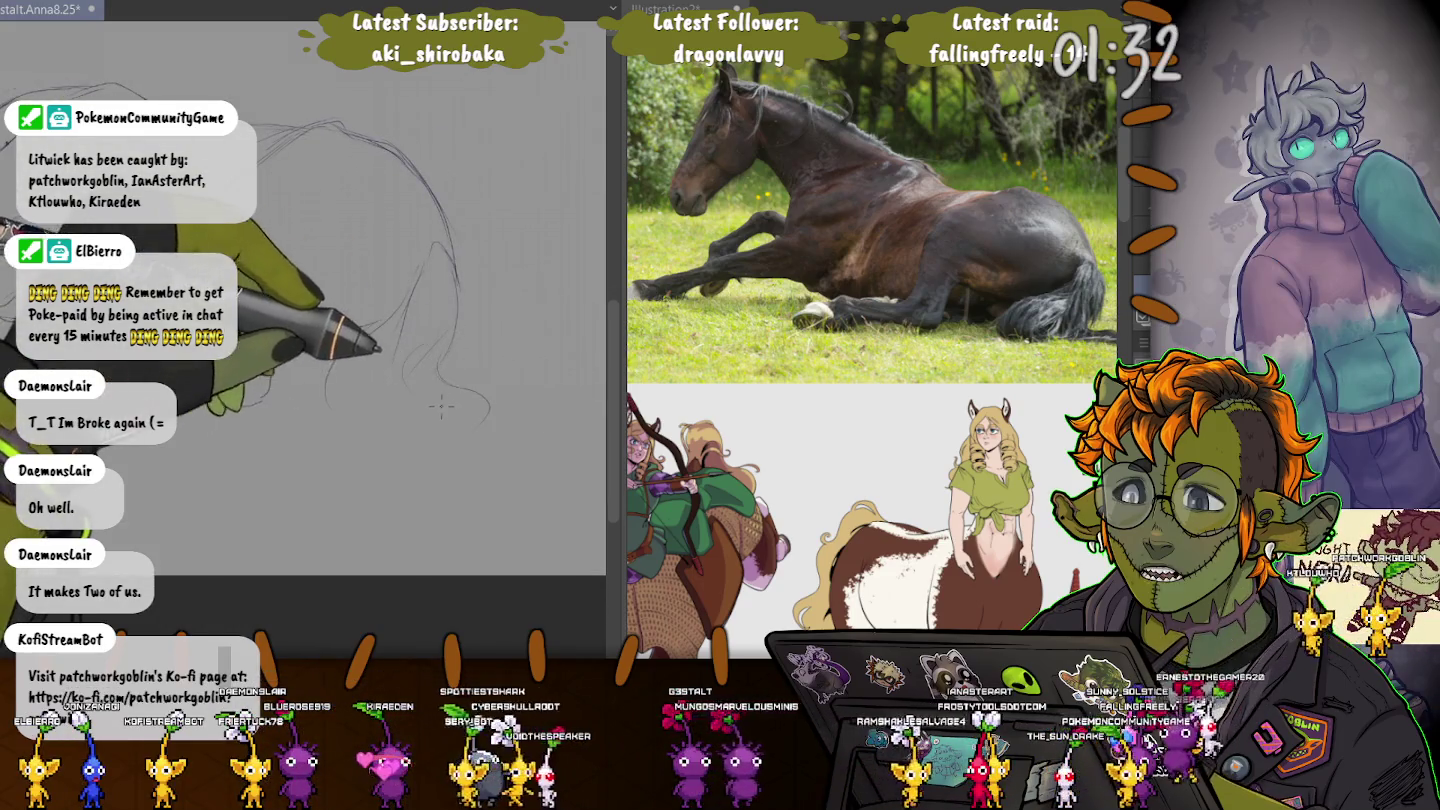
mouse_move(440, 370)
mouse_down()
mouse_move(489, 426)
mouse_move(458, 488)
mouse_up()
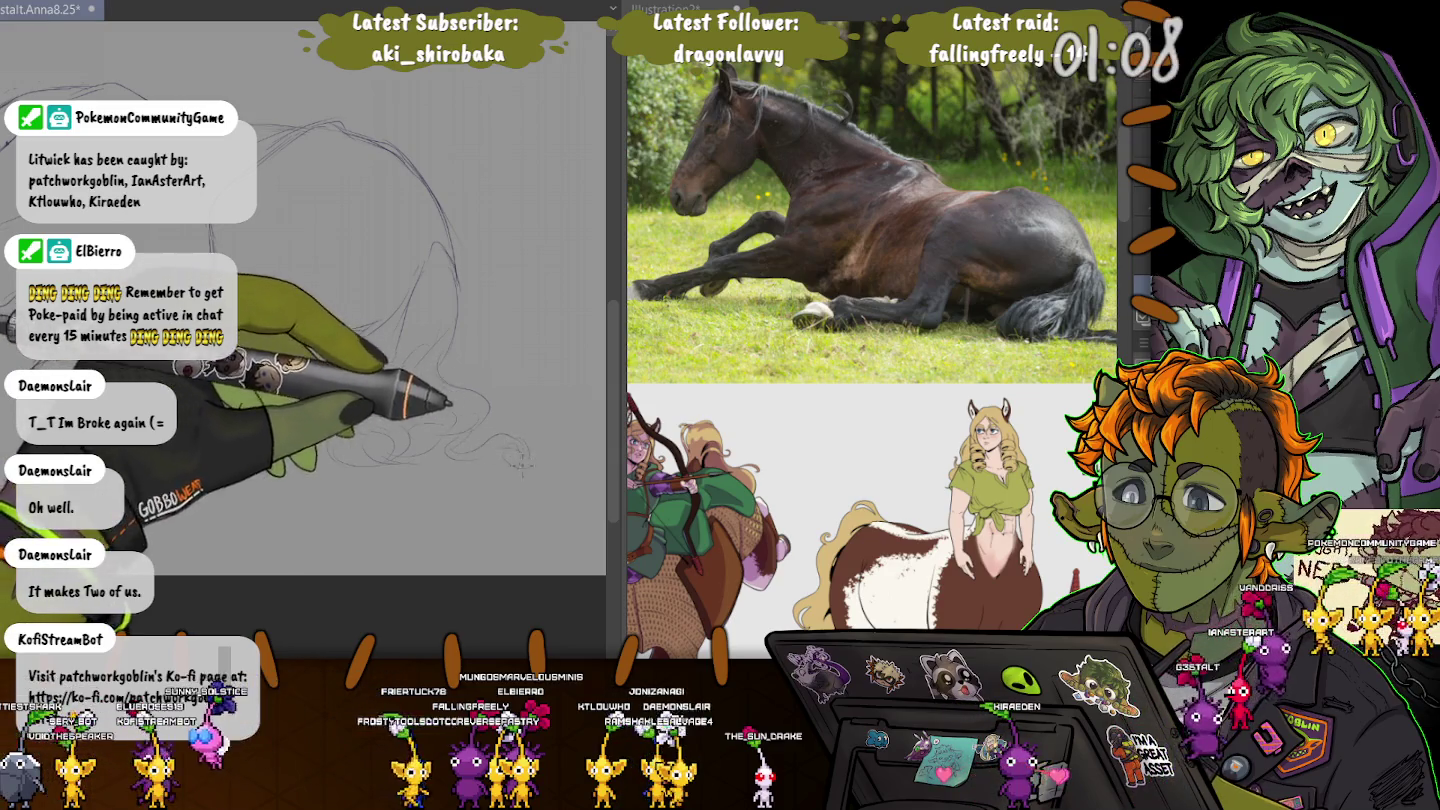
drag(560, 480, 330, 400)
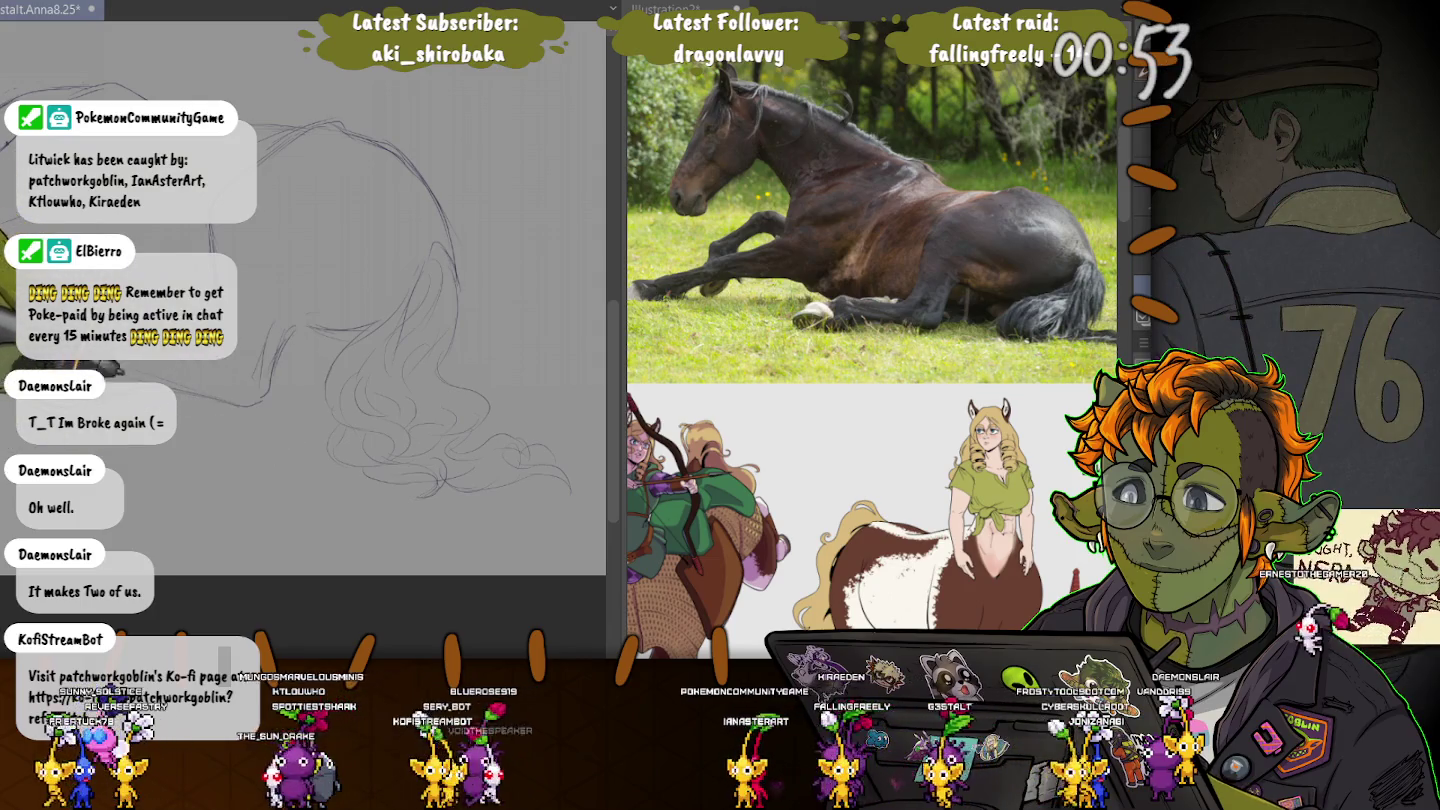
- Pan the view to bring more of the horse body into view
scroll(301, 300, up, 5)
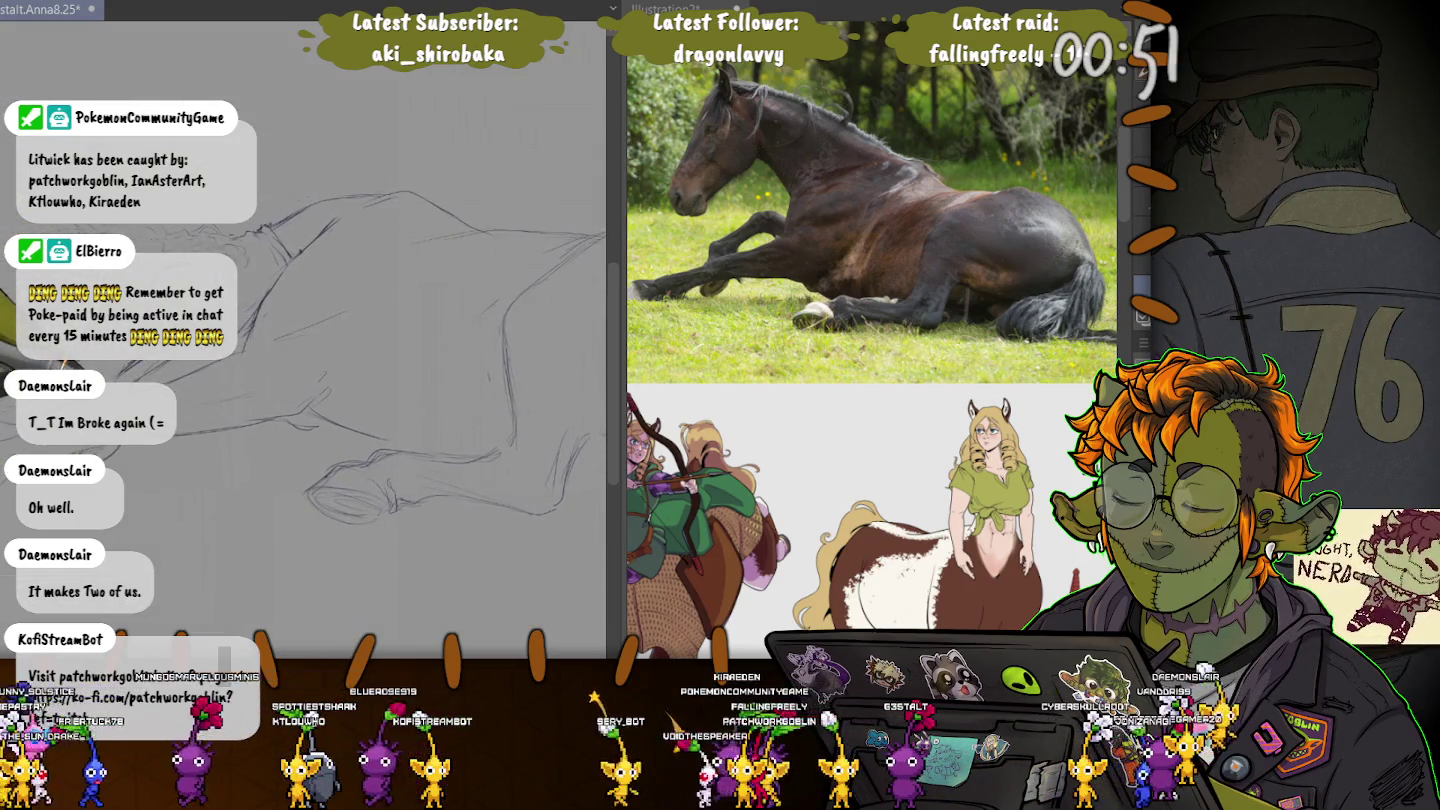
scroll(401, 350, down, 1)
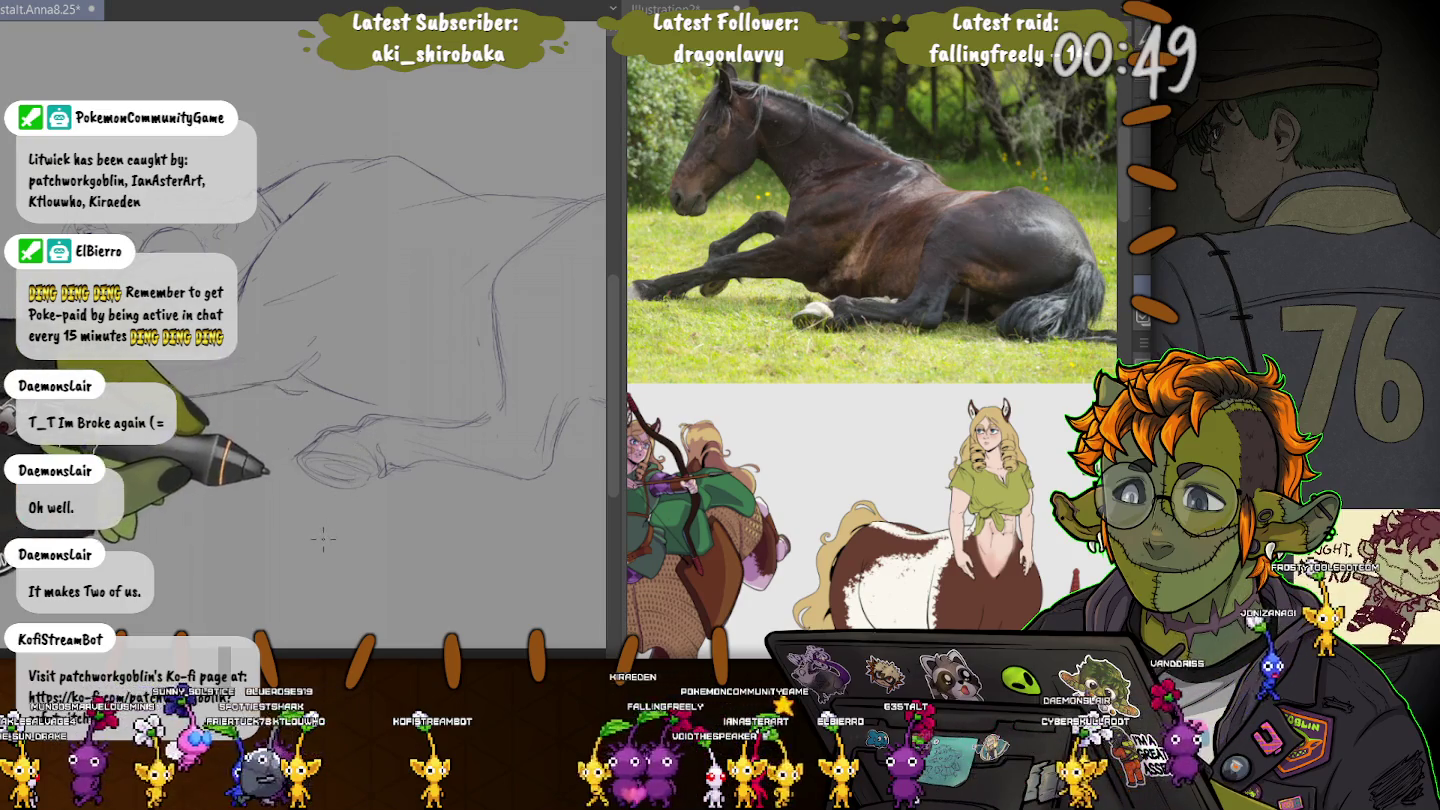
drag(318, 409, 240, 408)
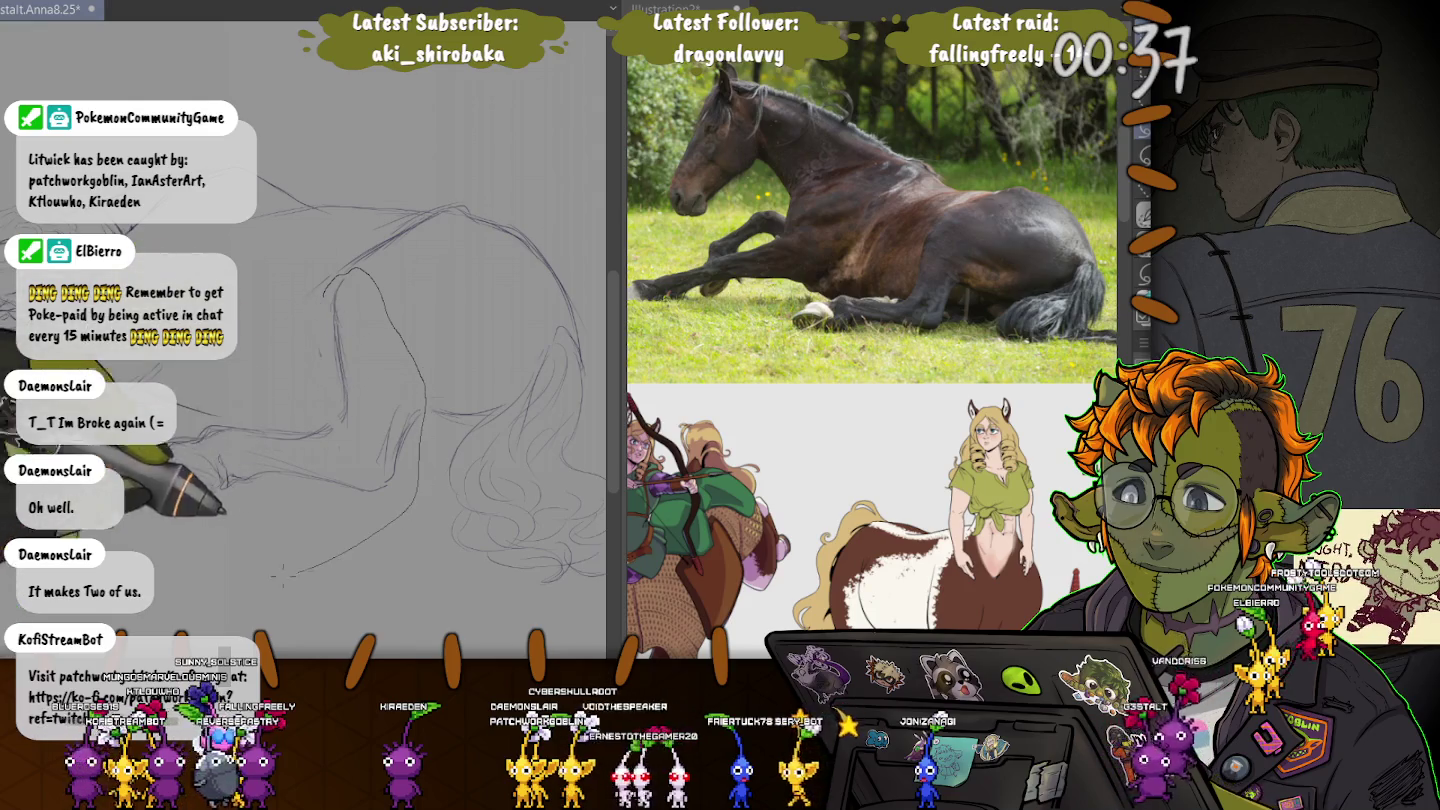
- Lasso a section of the sketch and nudge it slightly right and down
drag(180, 419, 160, 564)
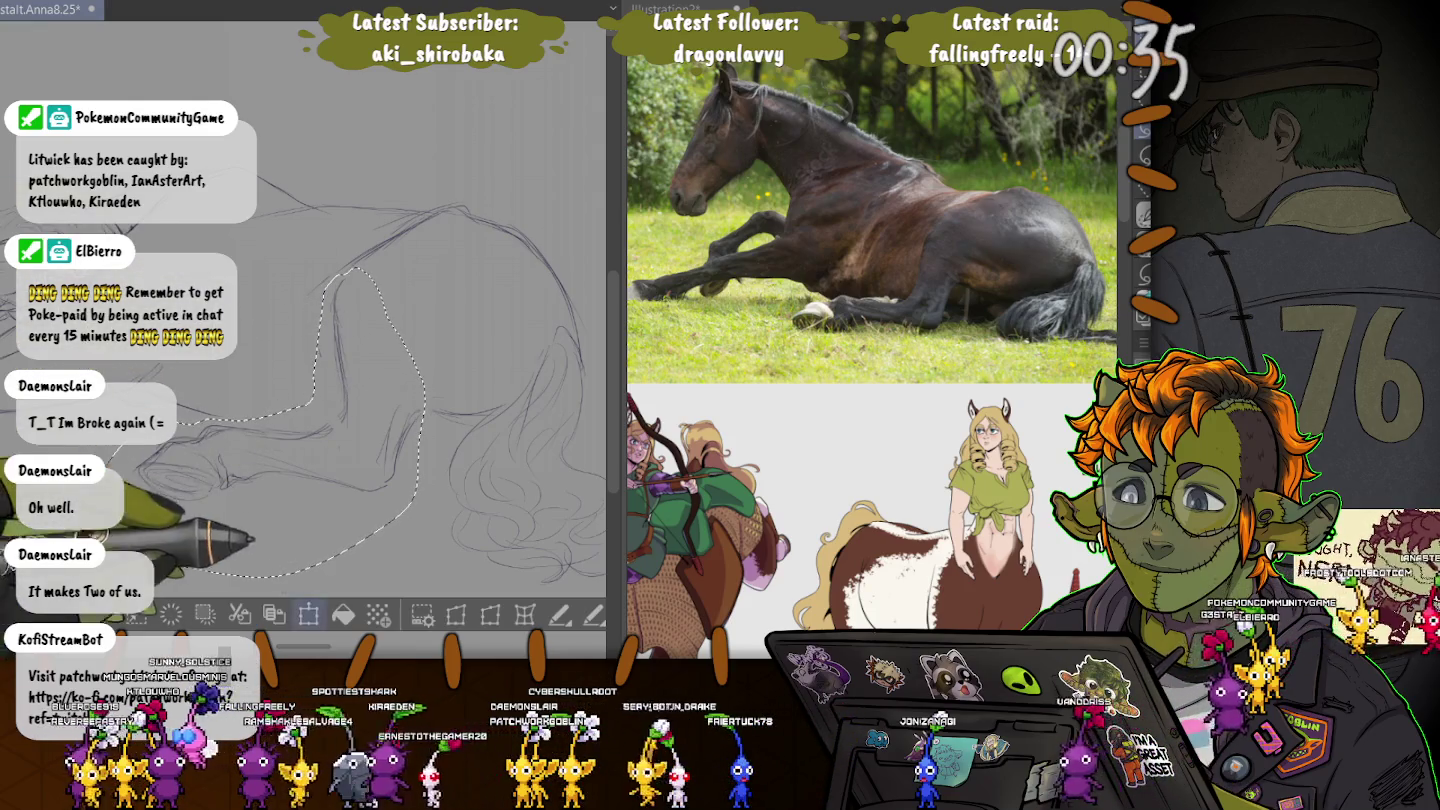
key(ctrl+t)
drag(246, 407, 249, 409)
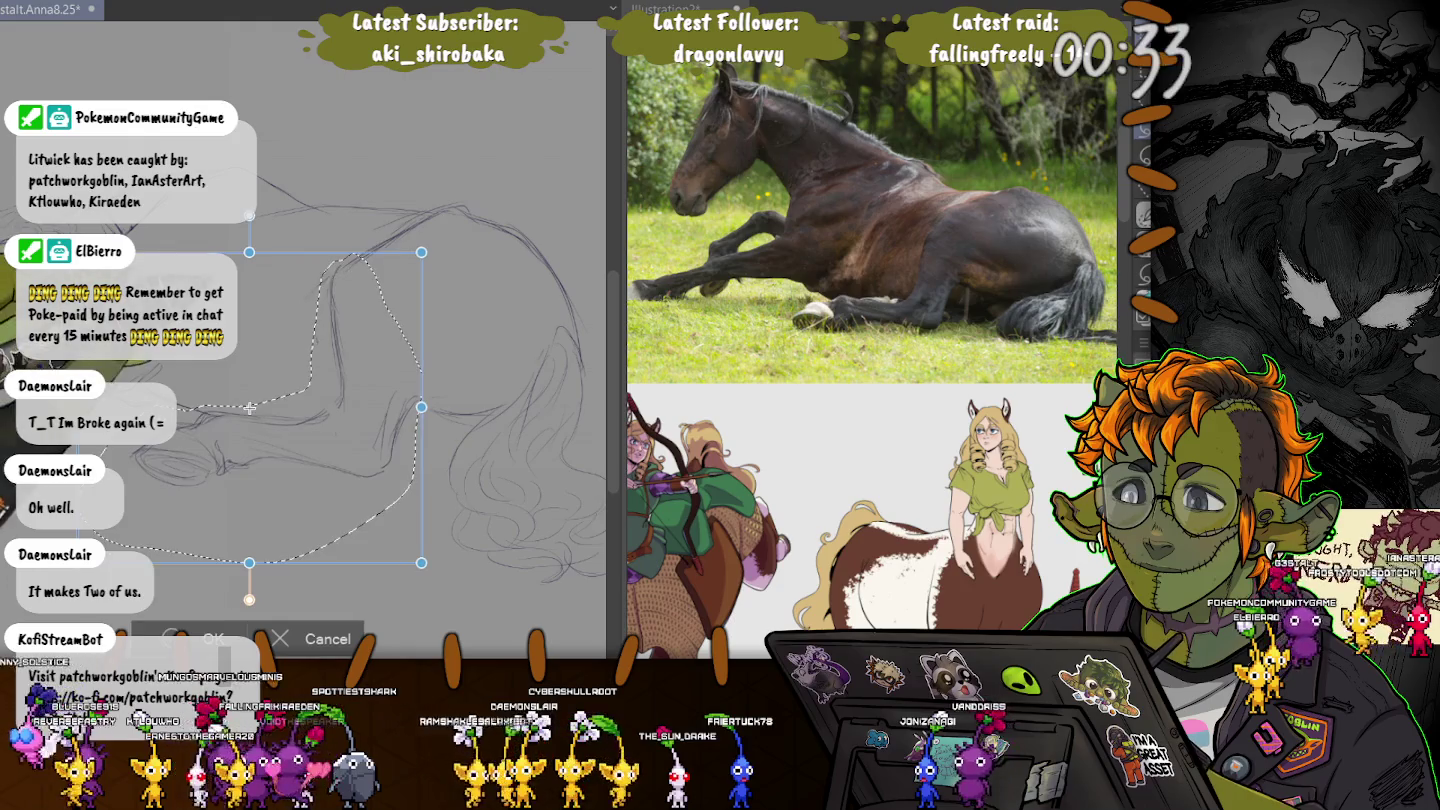
key(Return)
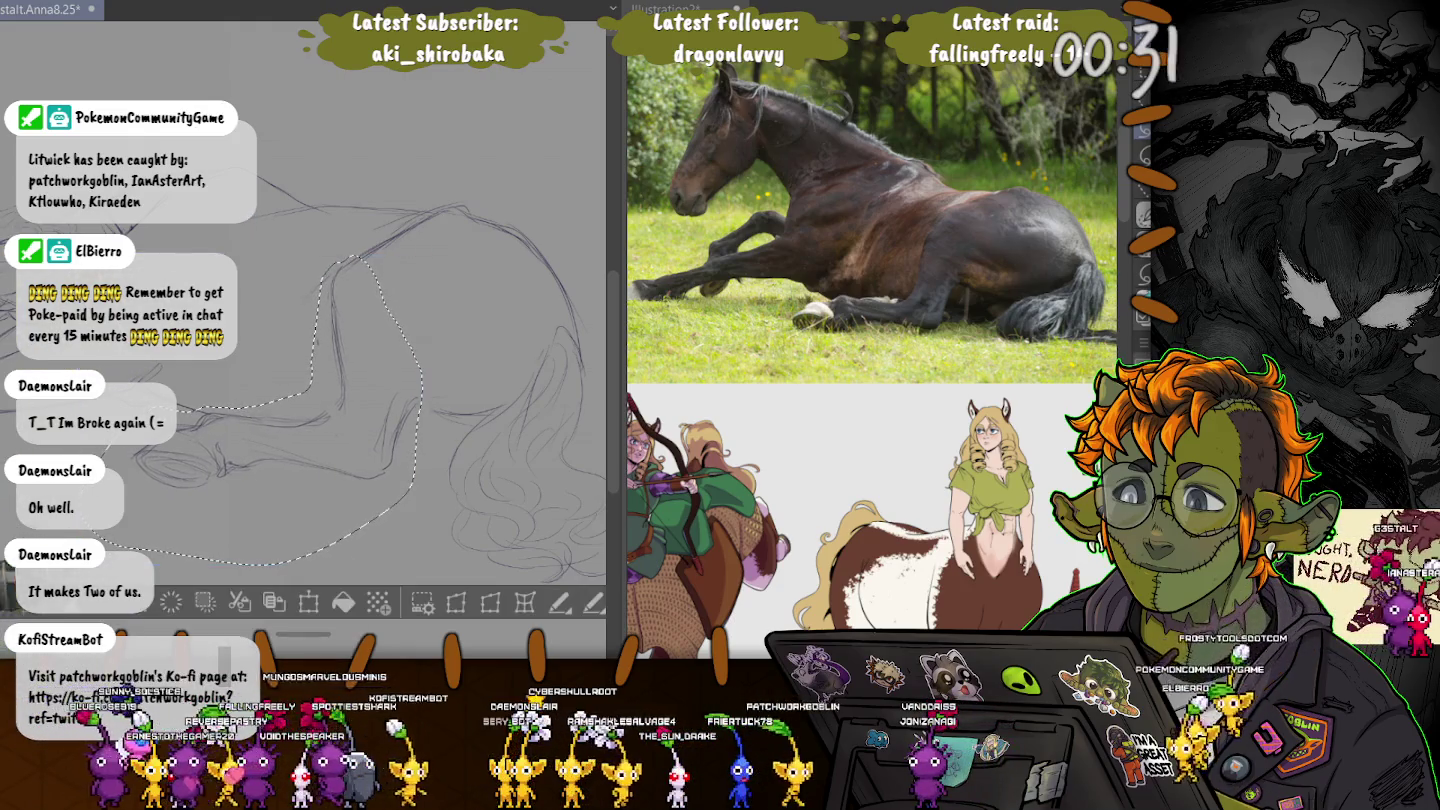
key(ctrl+d)
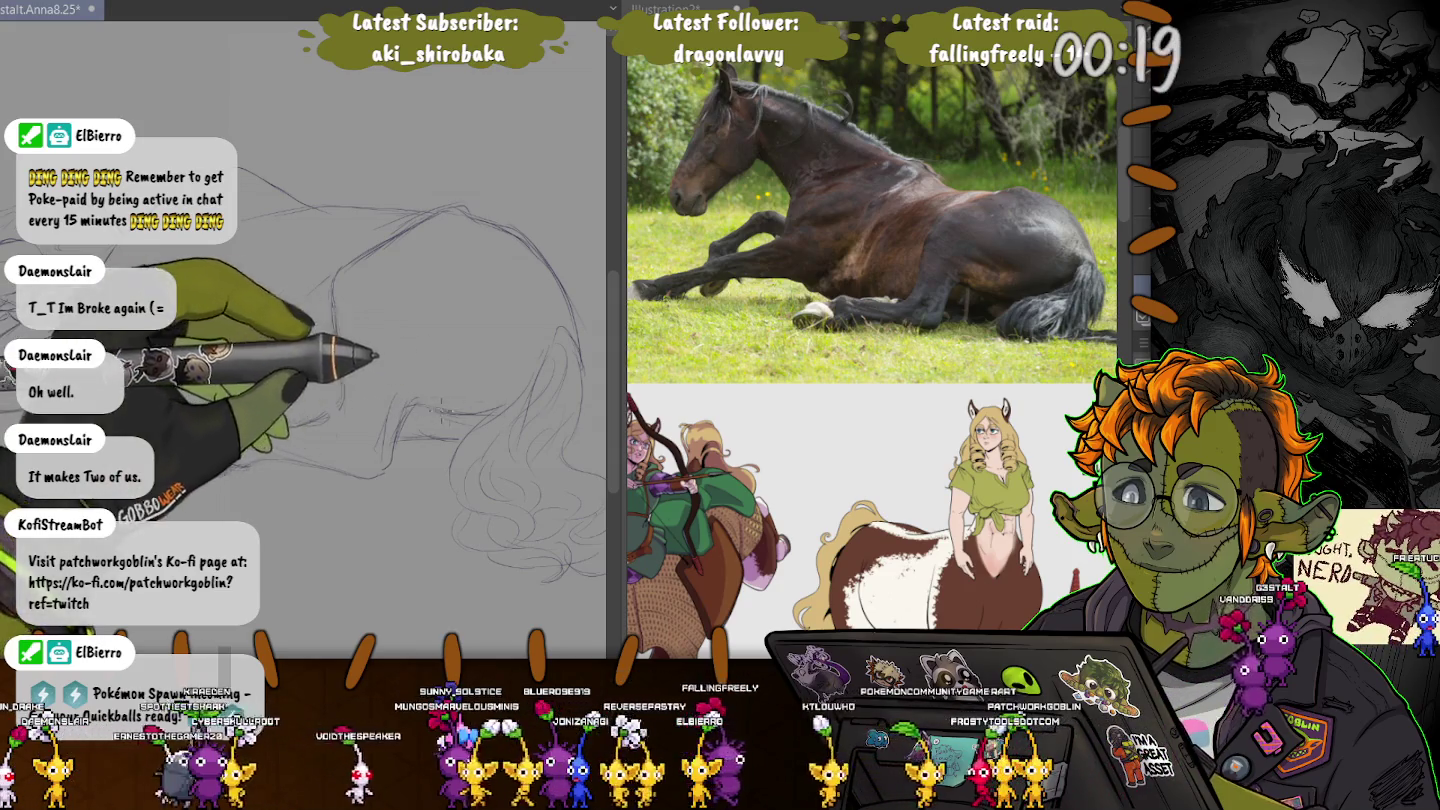
- Zoom in, then tilt and pan the canvas onto the torso and front horse body
scroll(419, 342, up, 2)
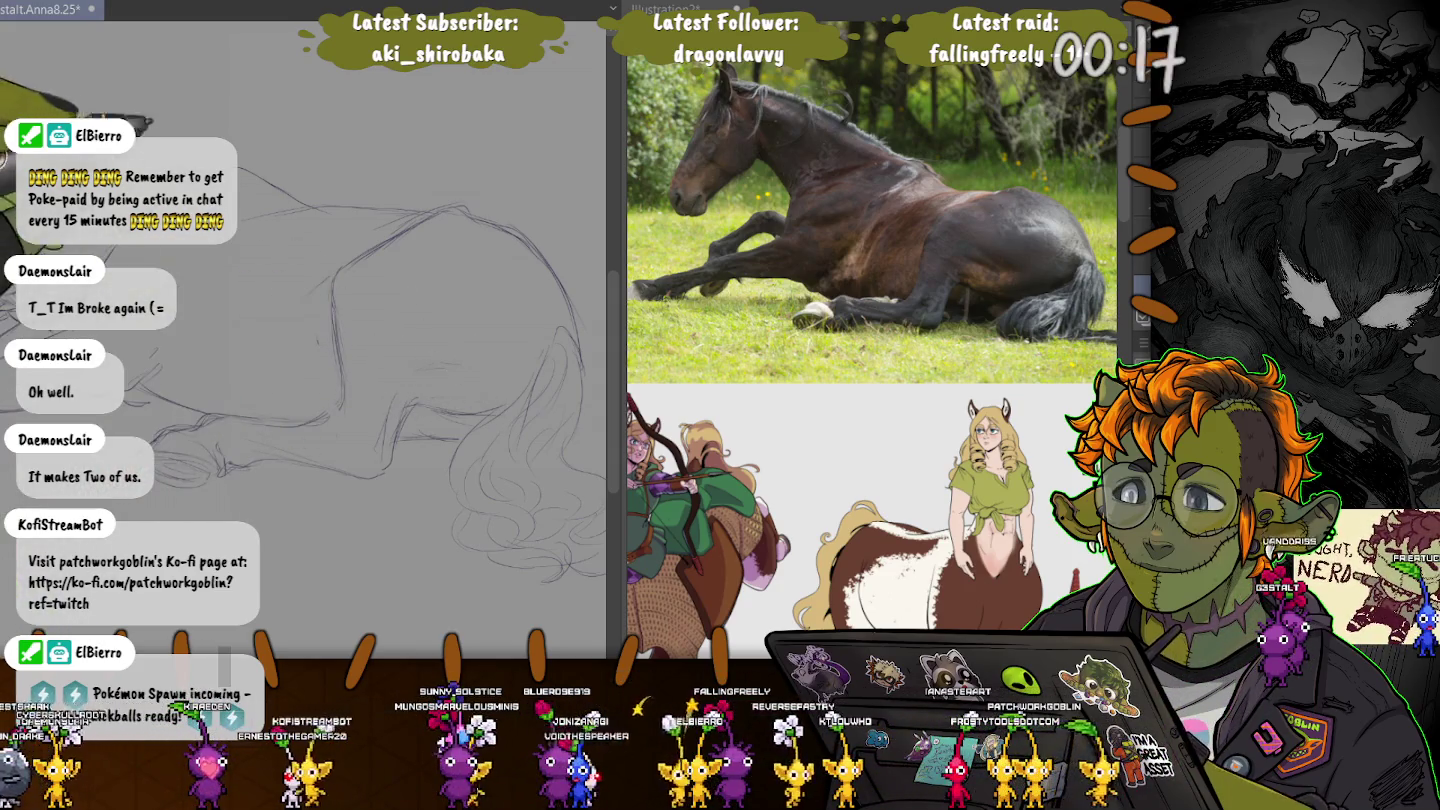
drag(300, 400, 401, 419)
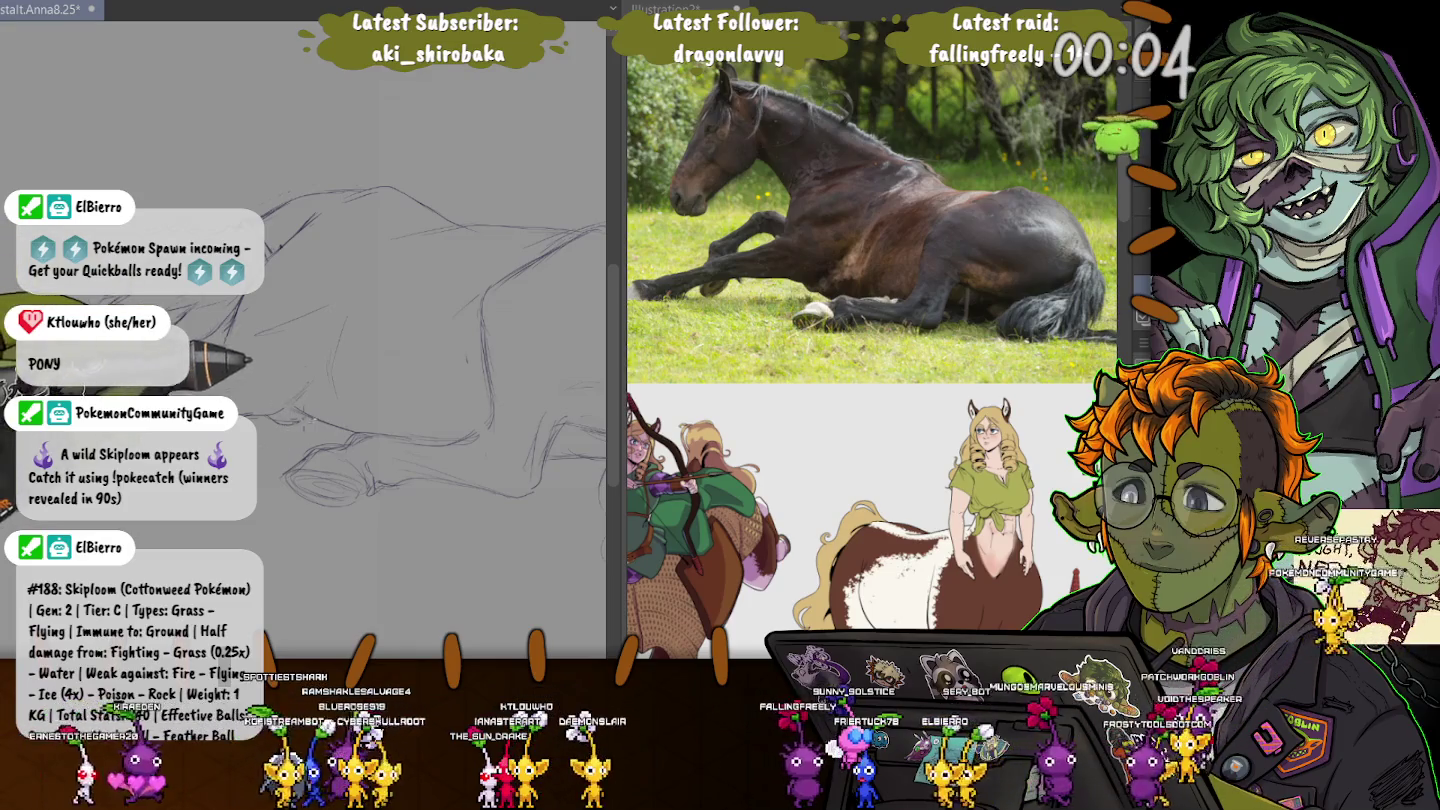
drag(238, 371, 300, 330)
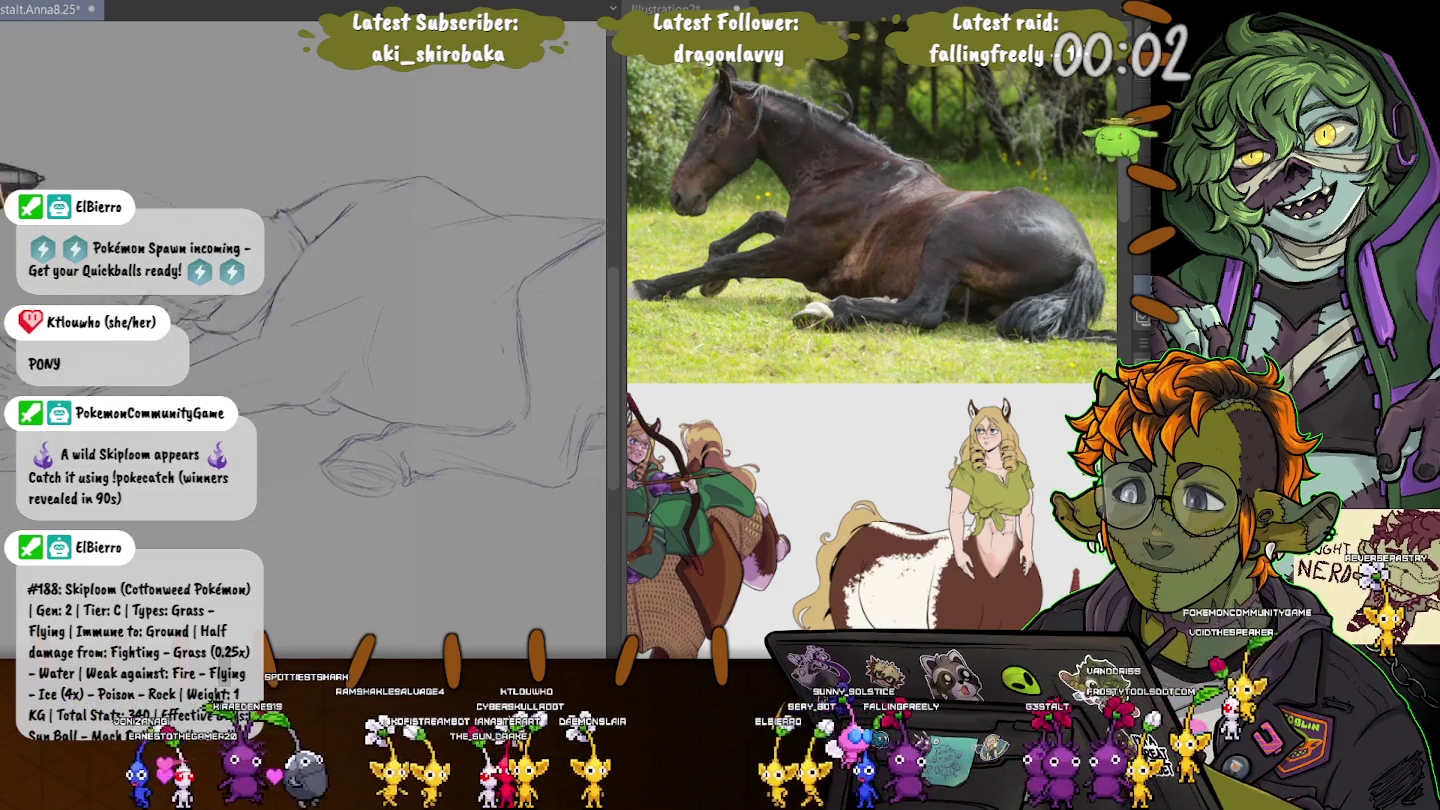
drag(287, 238, 273, 142)
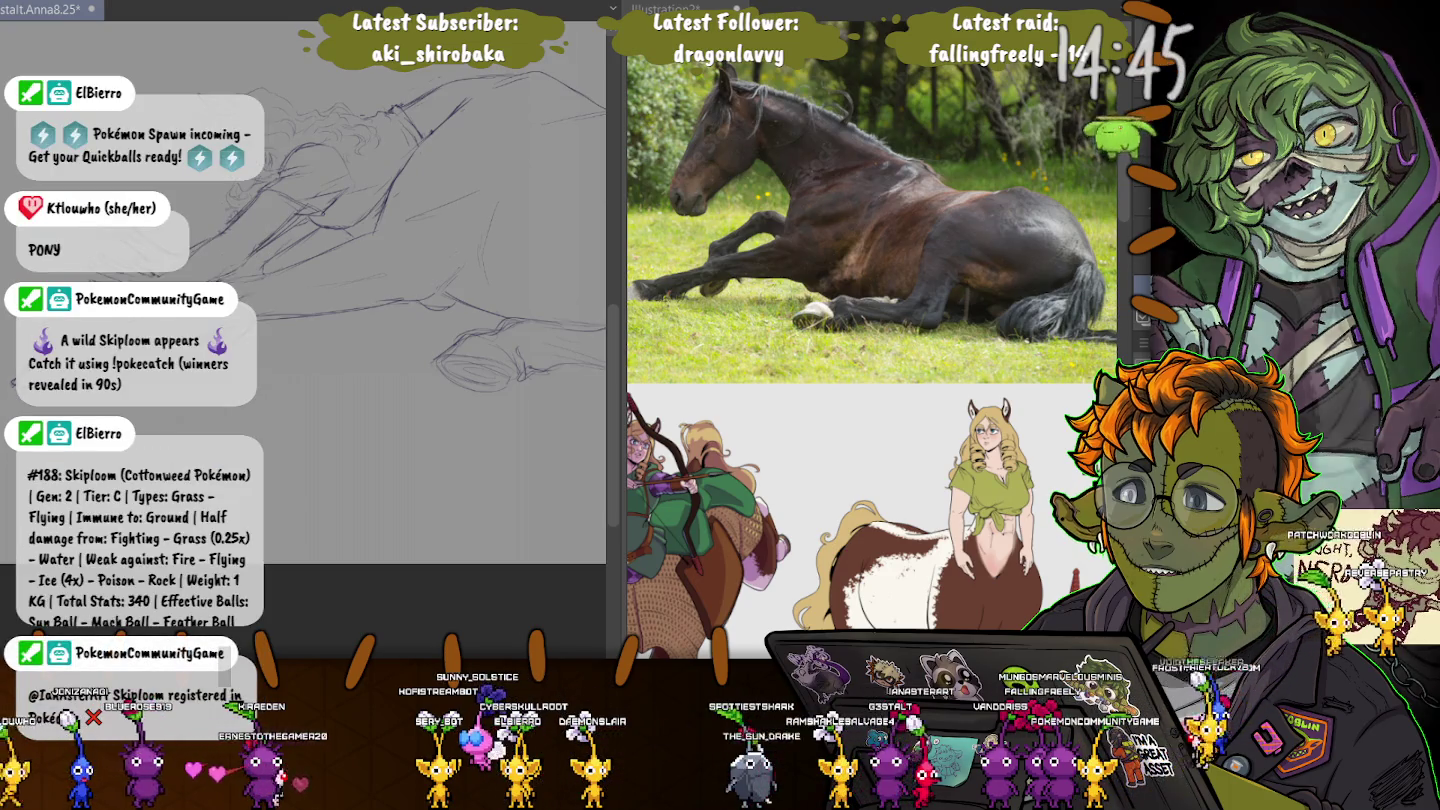
- Reframe the view on the horse body, then widen the canvas pane over the reference images
drag(430, 300, 301, 311)
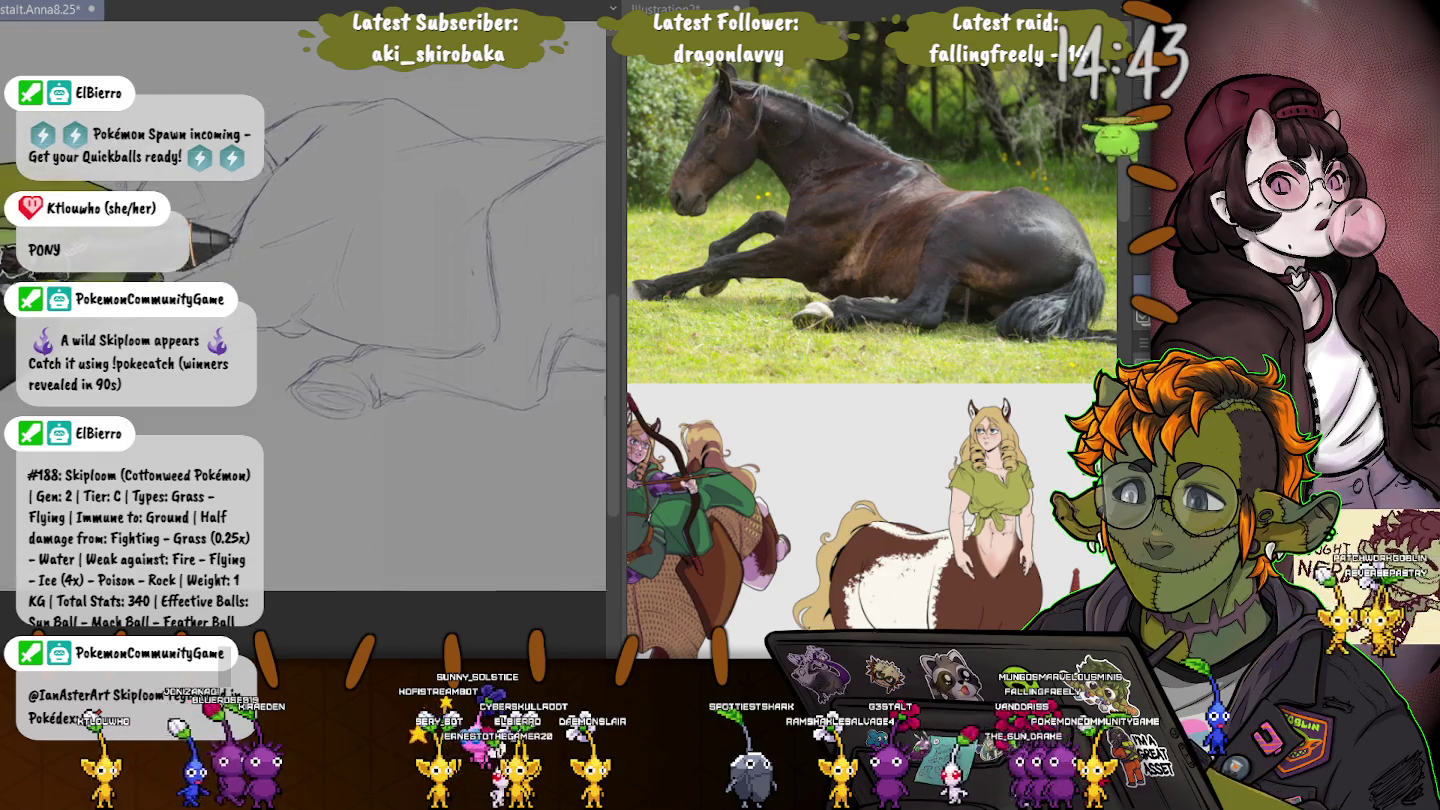
mouse_move(400, 250)
mouse_down()
mouse_move(242, 110)
mouse_move(194, 118)
mouse_up()
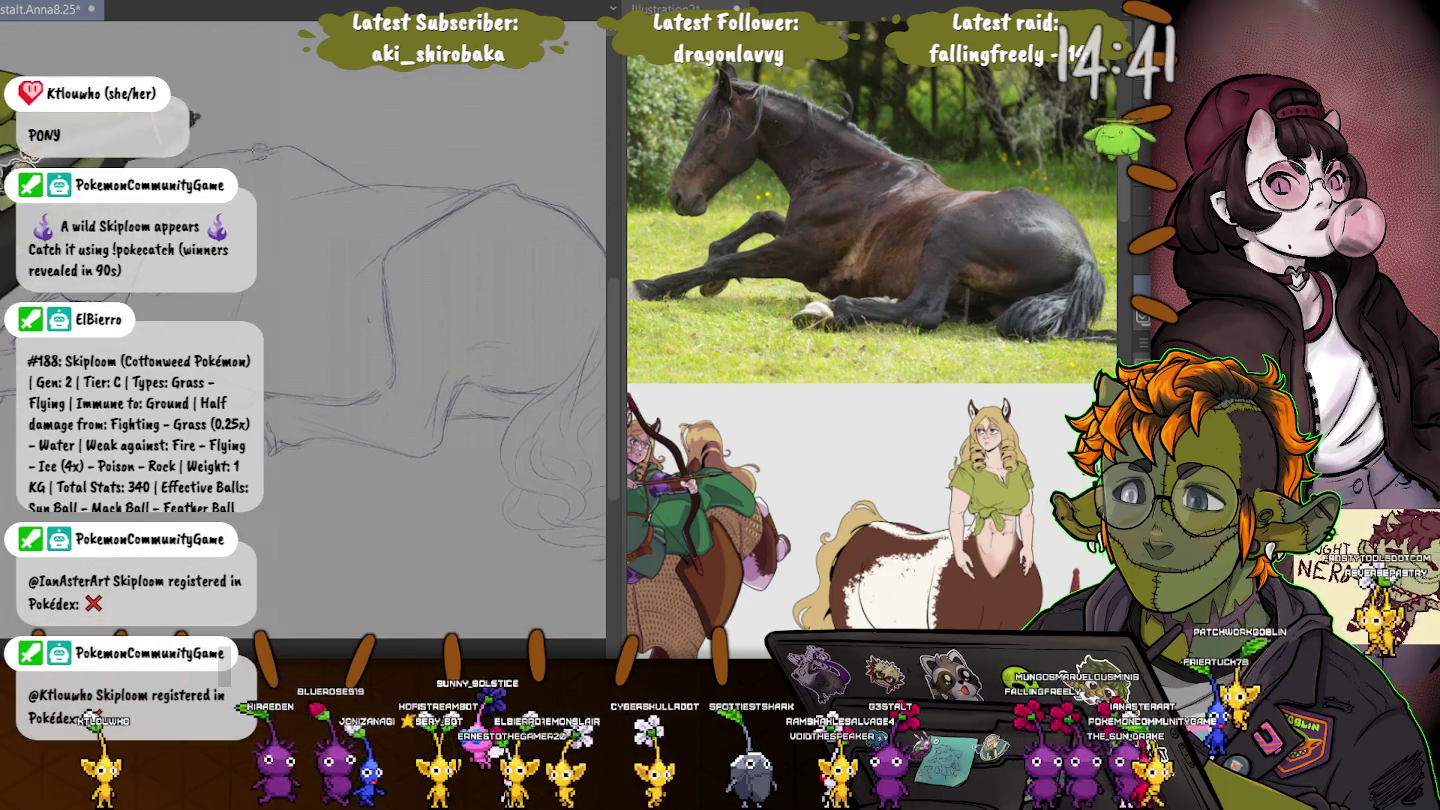
drag(337, 170, 227, 112)
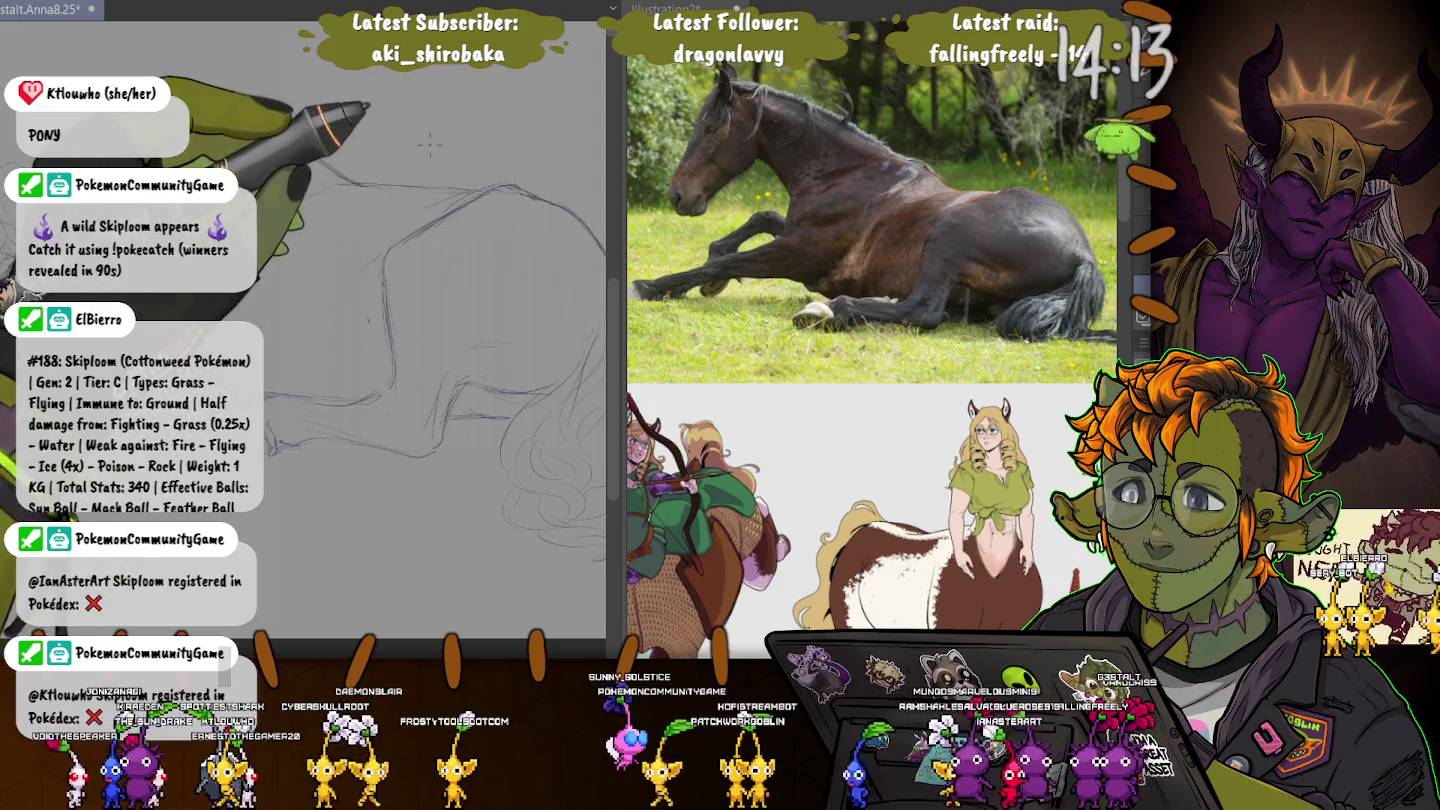
drag(430, 146, 430, 184)
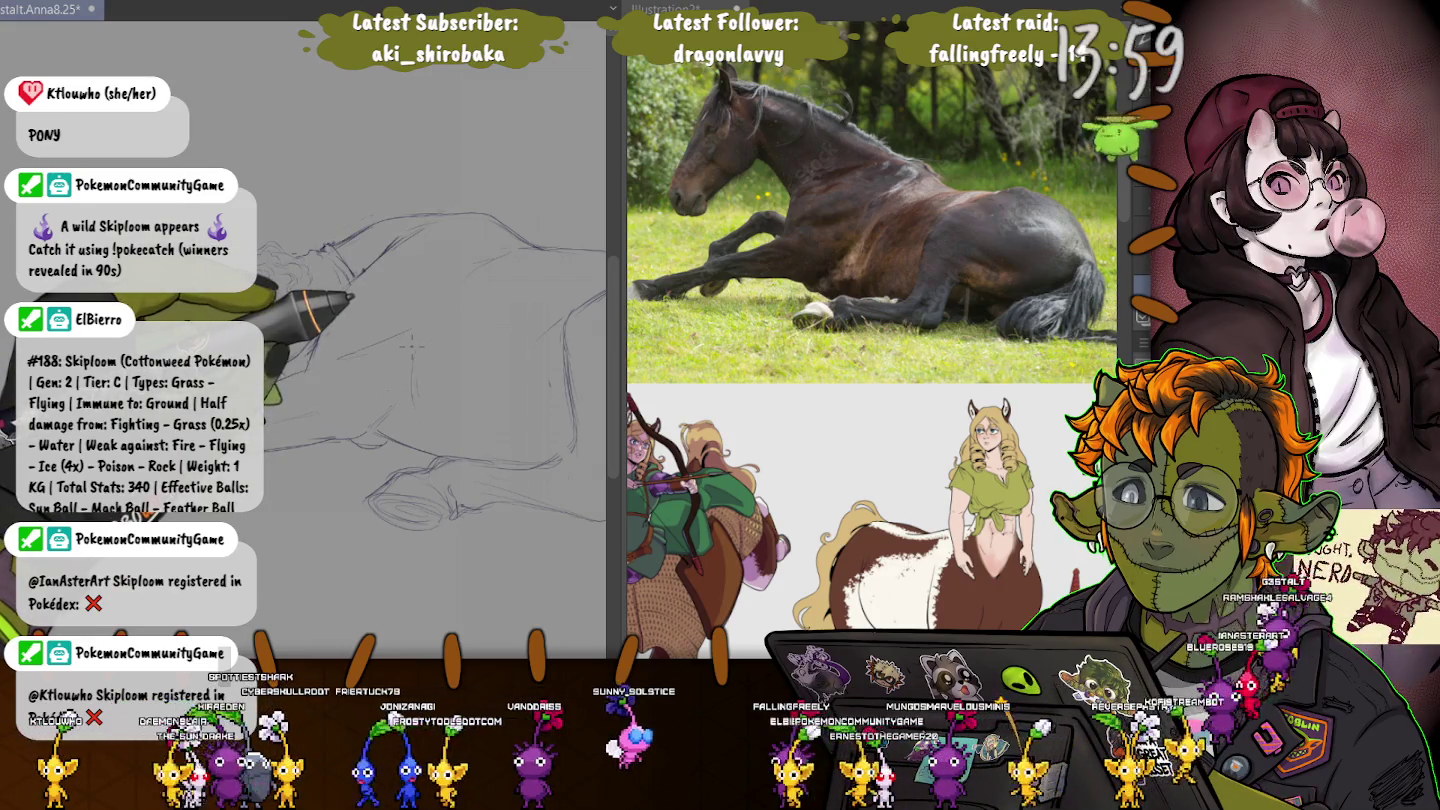
scroll(410, 346, up, 2)
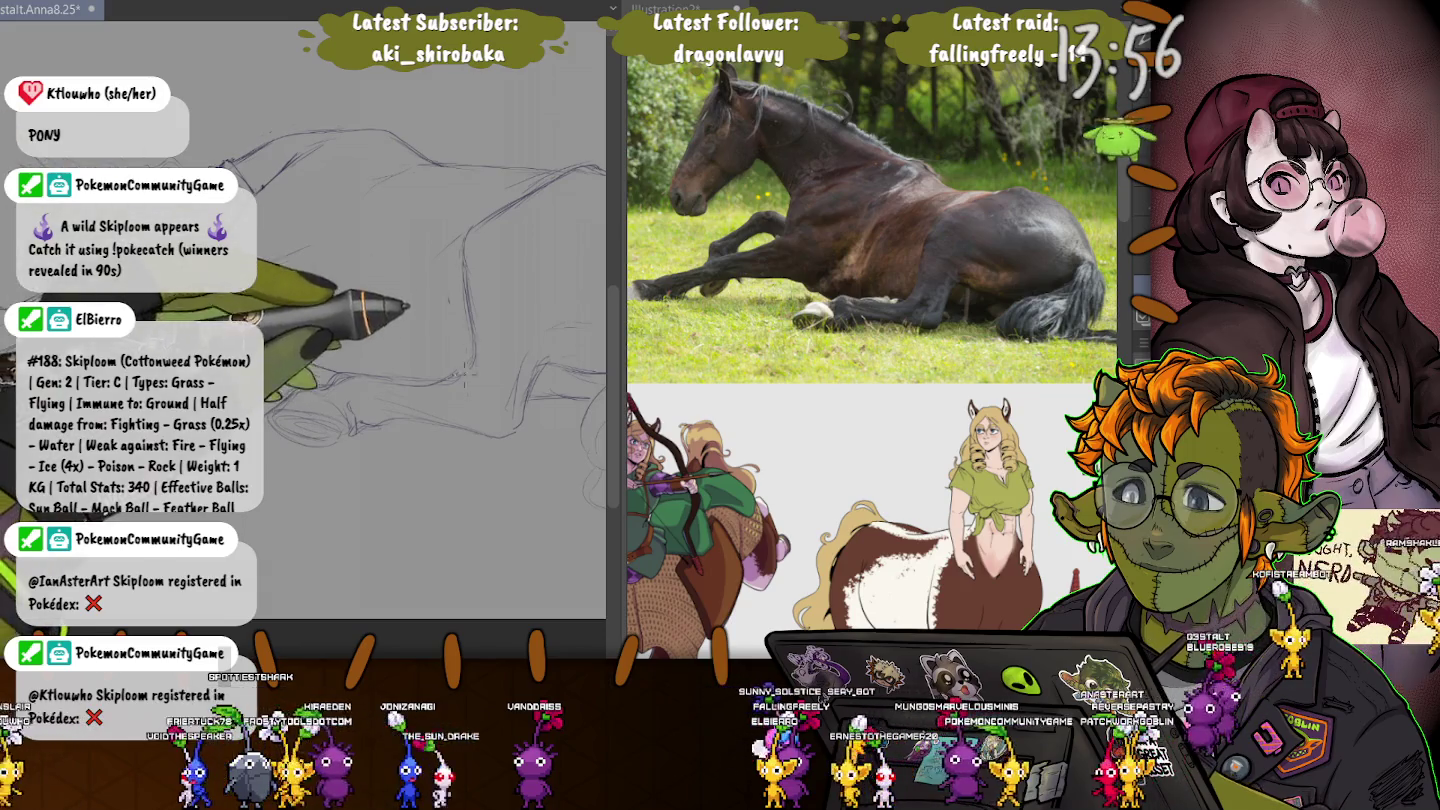
drag(617, 400, 1058, 400)
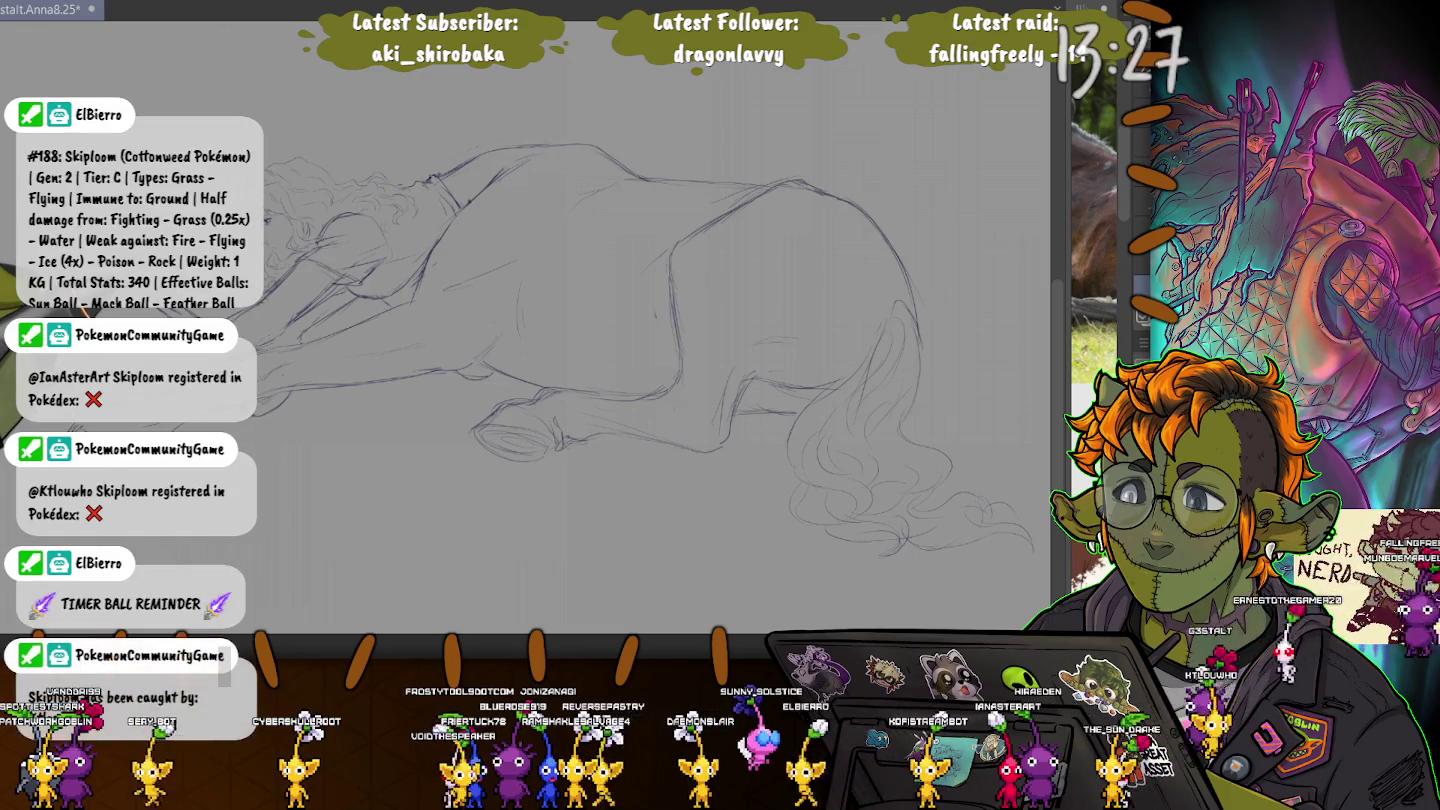
- Hide the grey shading layer so only the pencil lines remain visible
key(Delete)
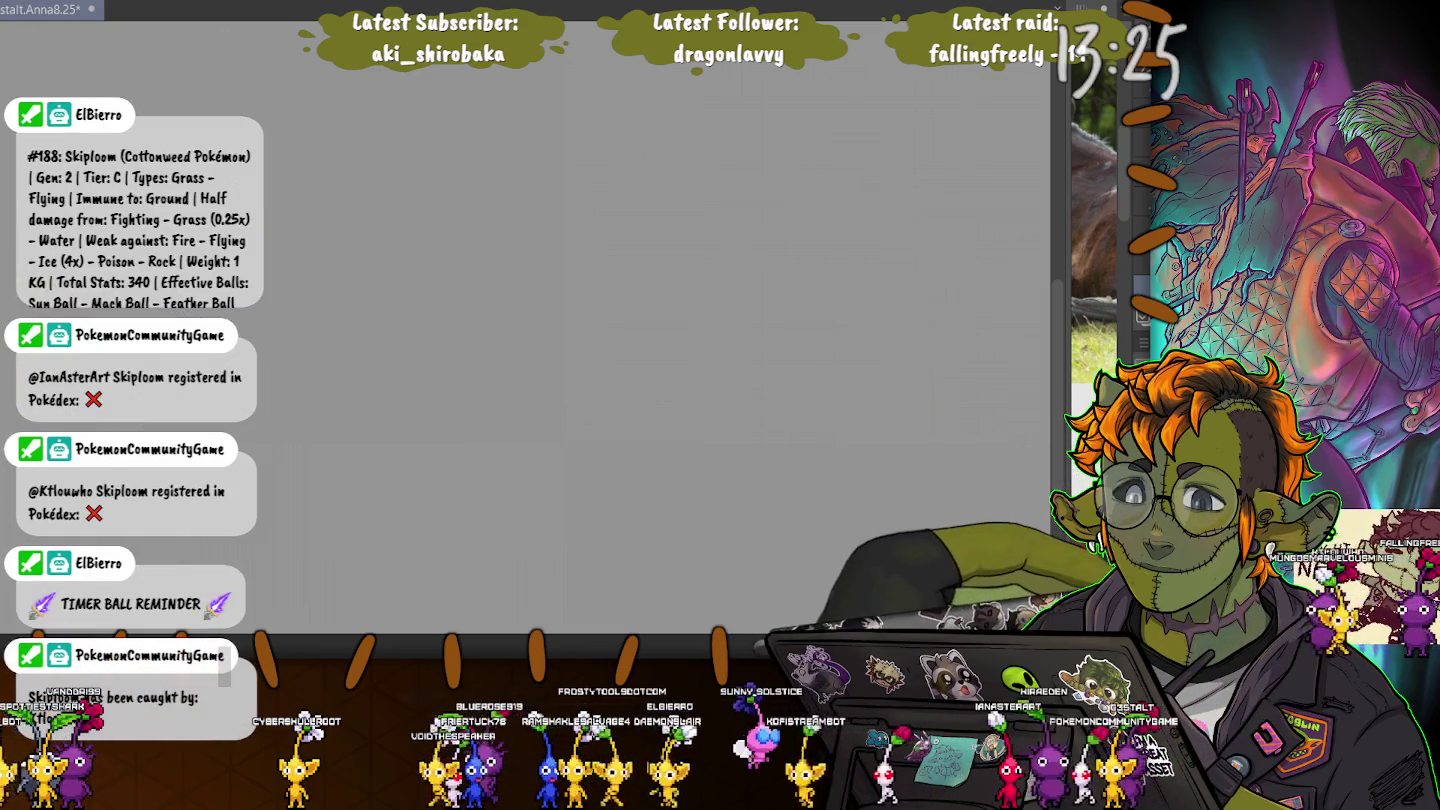
key(ctrl+z)
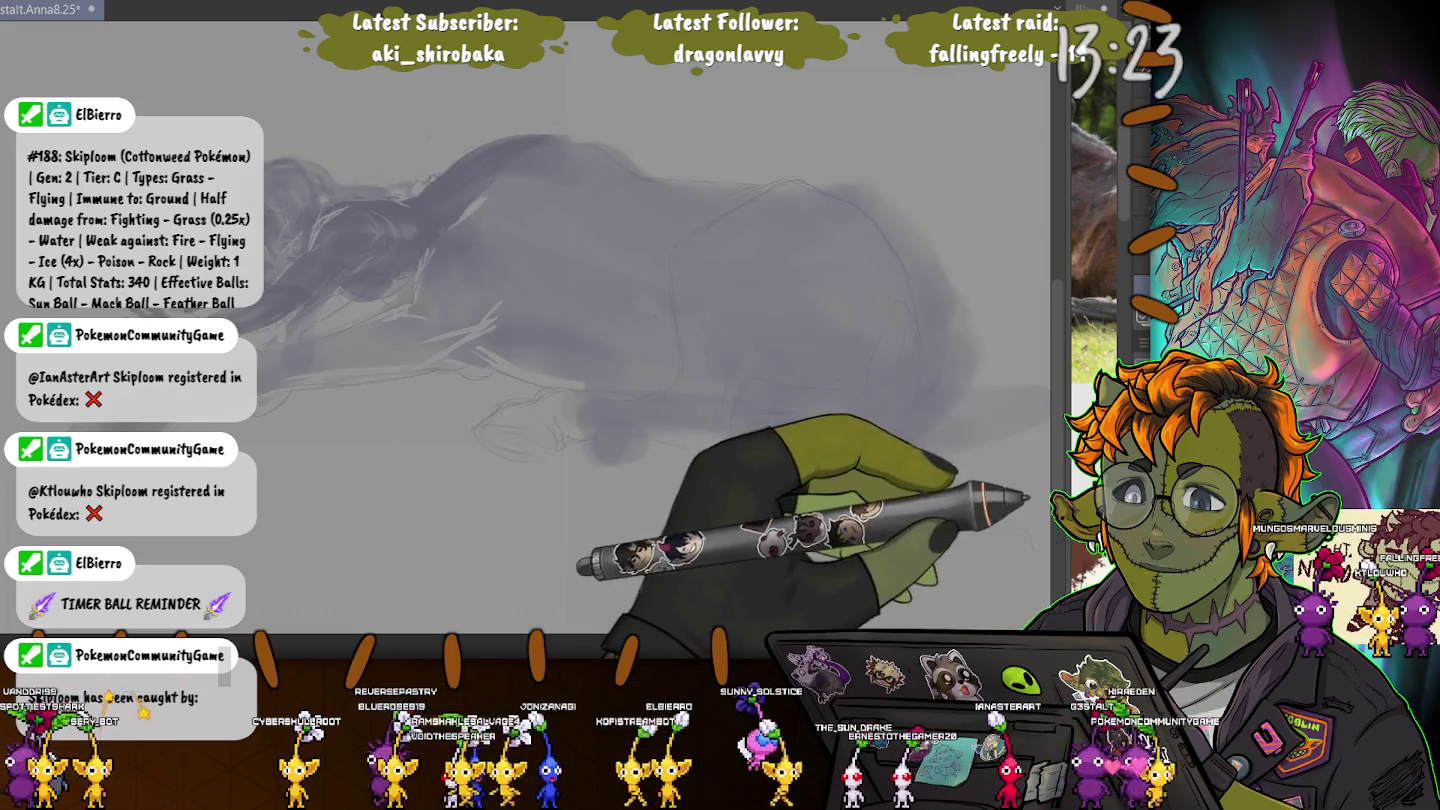
key(Delete)
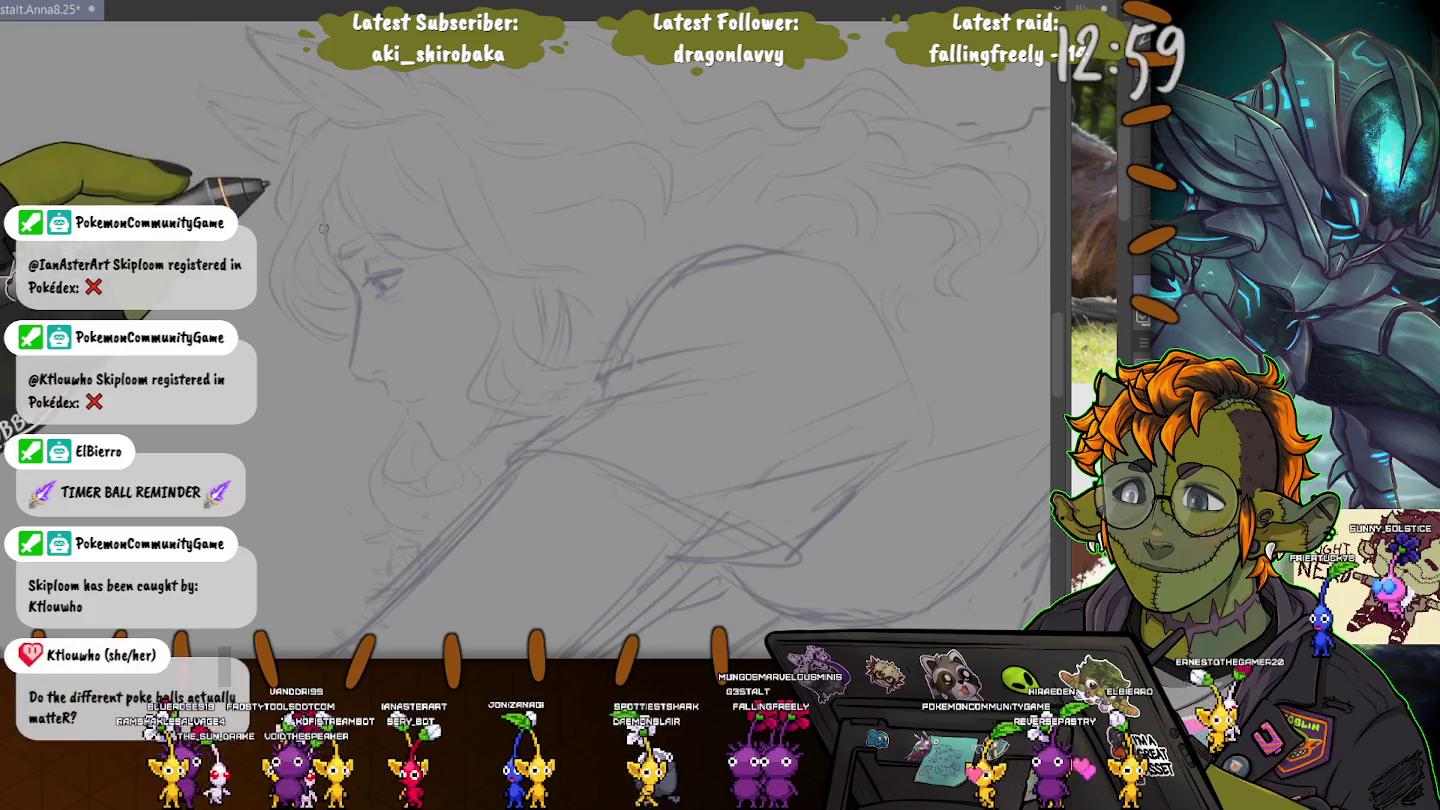
- Trace the profile outline from forehead down past the nose and lips to the chin
drag(323, 213, 332, 262)
drag(322, 205, 337, 262)
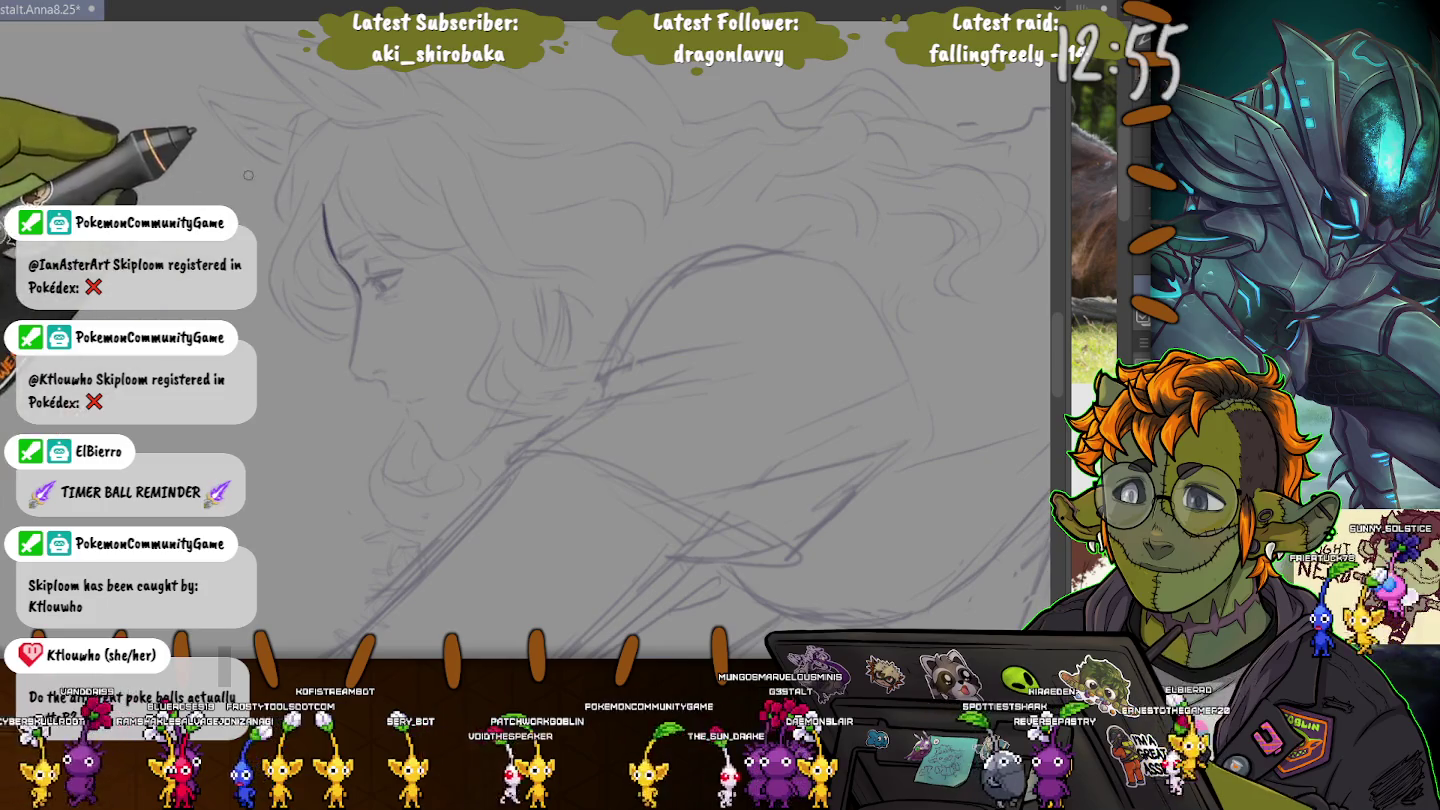
drag(324, 208, 386, 389)
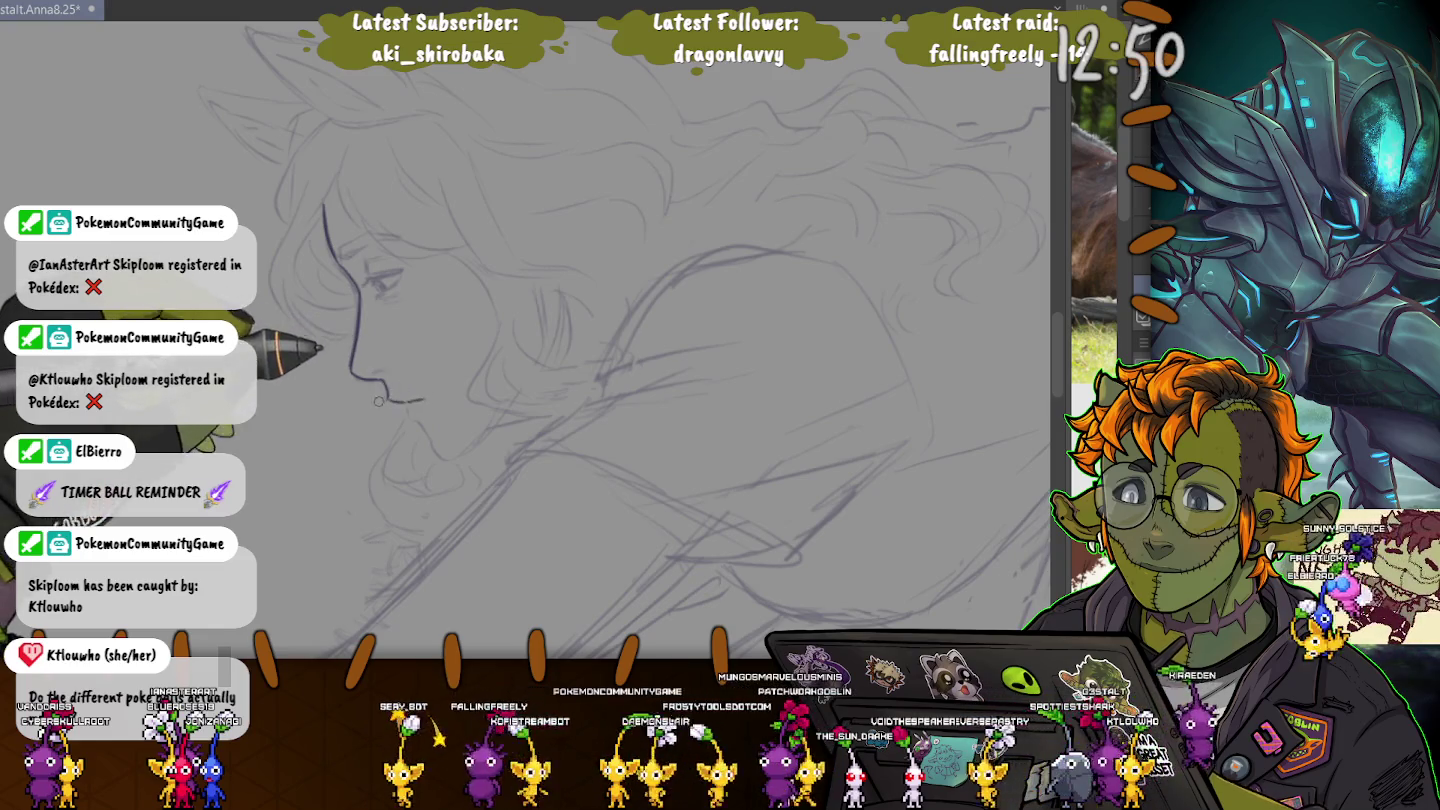
mouse_move(388, 393)
mouse_down()
mouse_move(432, 446)
mouse_move(499, 414)
mouse_move(544, 325)
mouse_up()
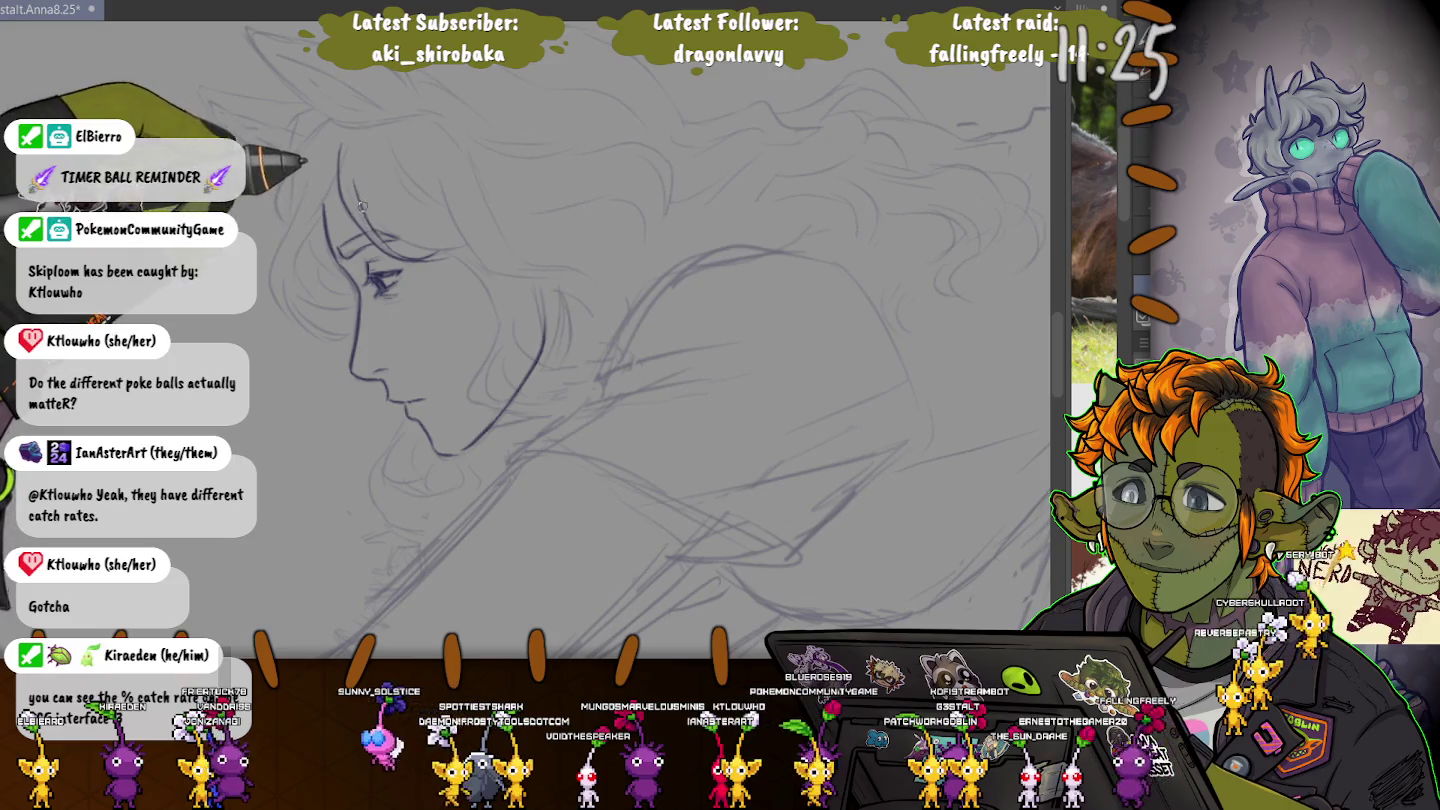
- Draw a stroke across the bangs and a hair strand curving right of the forehead
drag(362, 204, 469, 245)
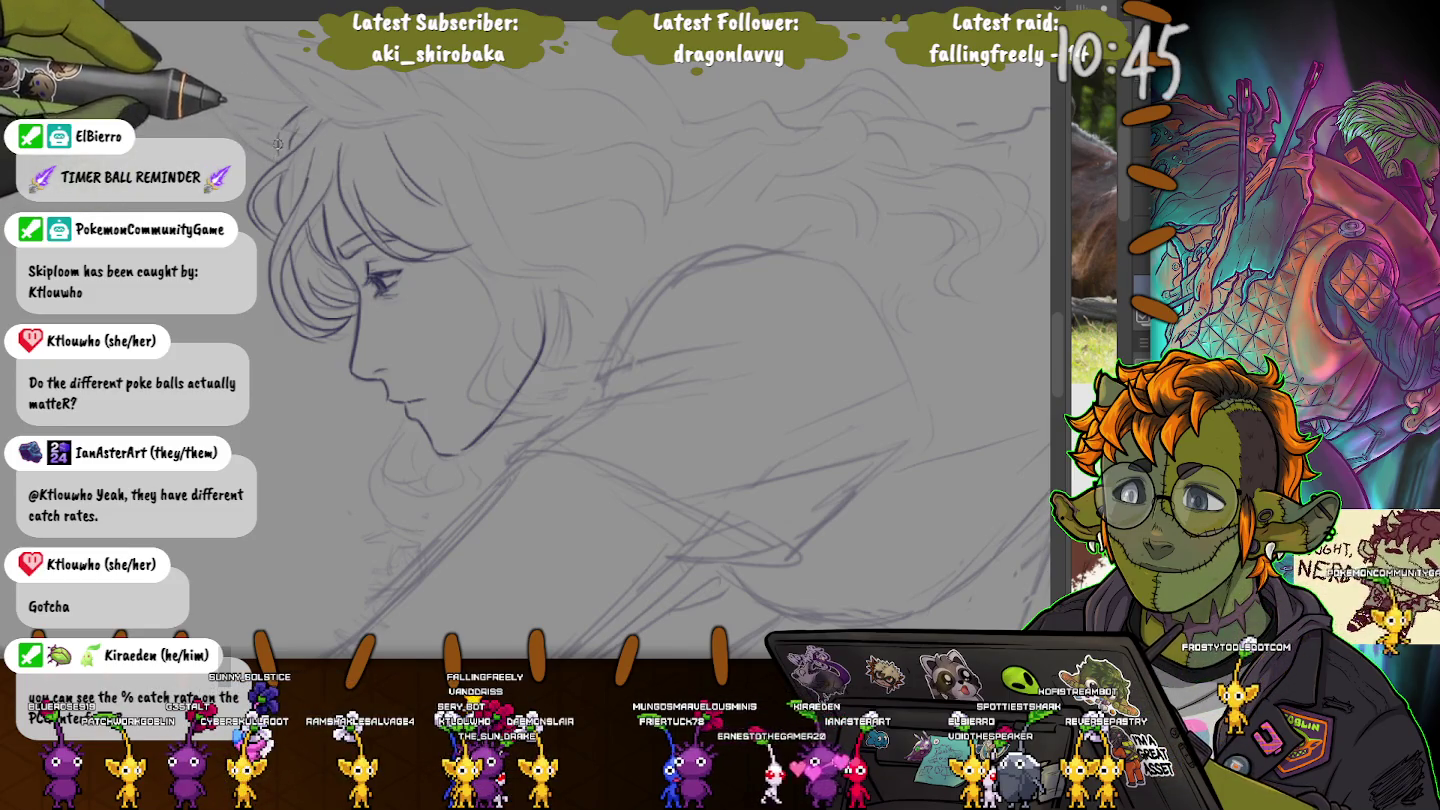
scroll(650, 349, up, 2)
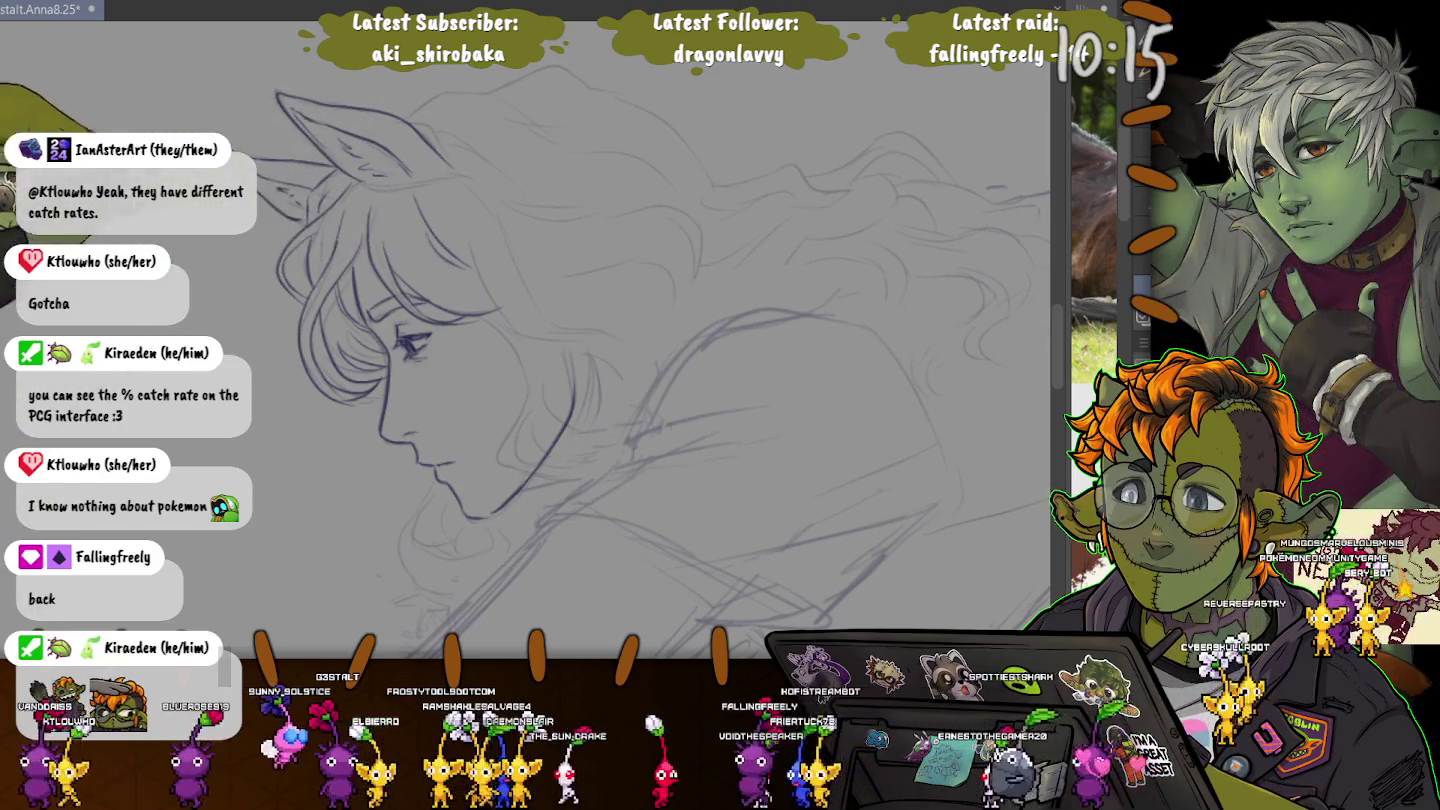
drag(440, 242, 360, 241)
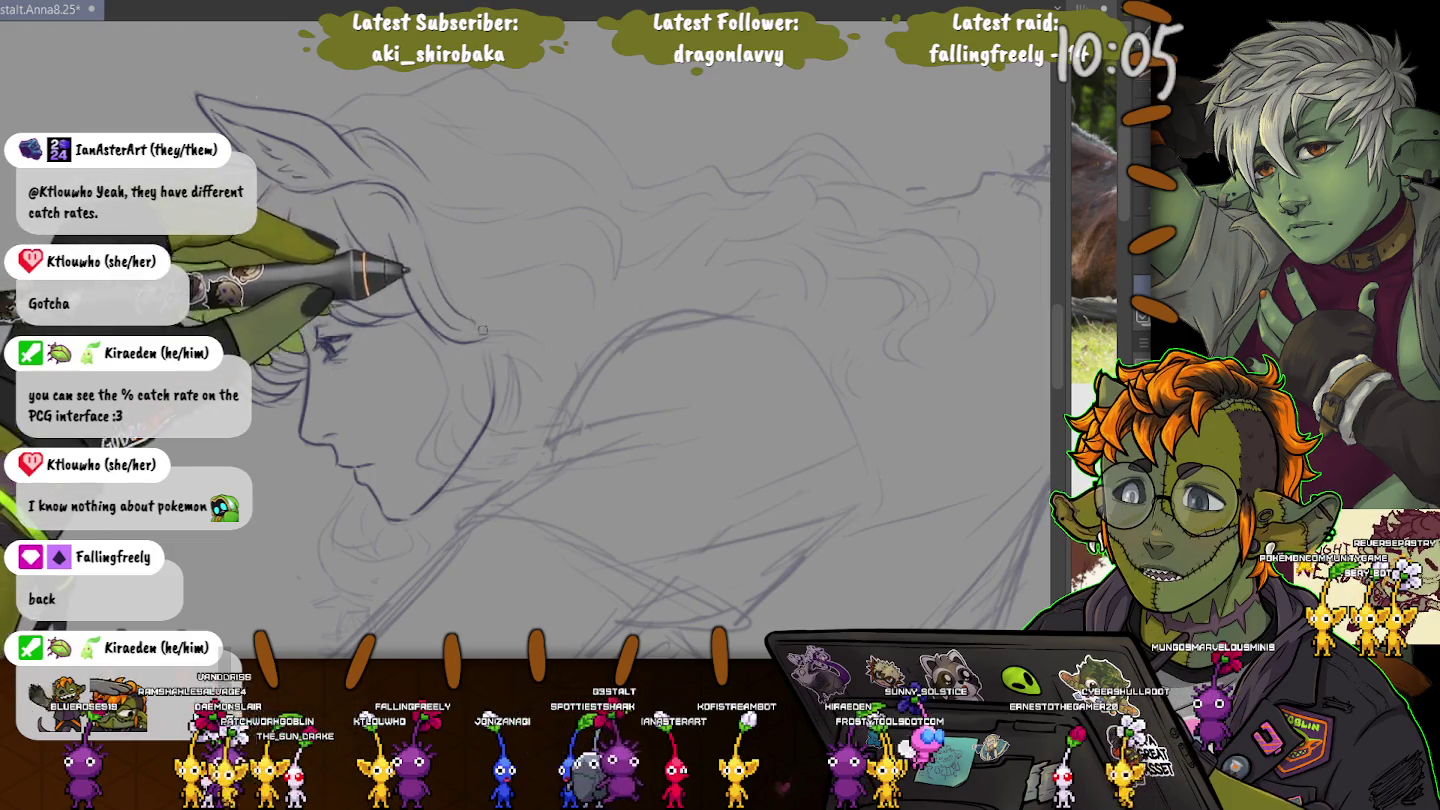
drag(478, 329, 558, 383)
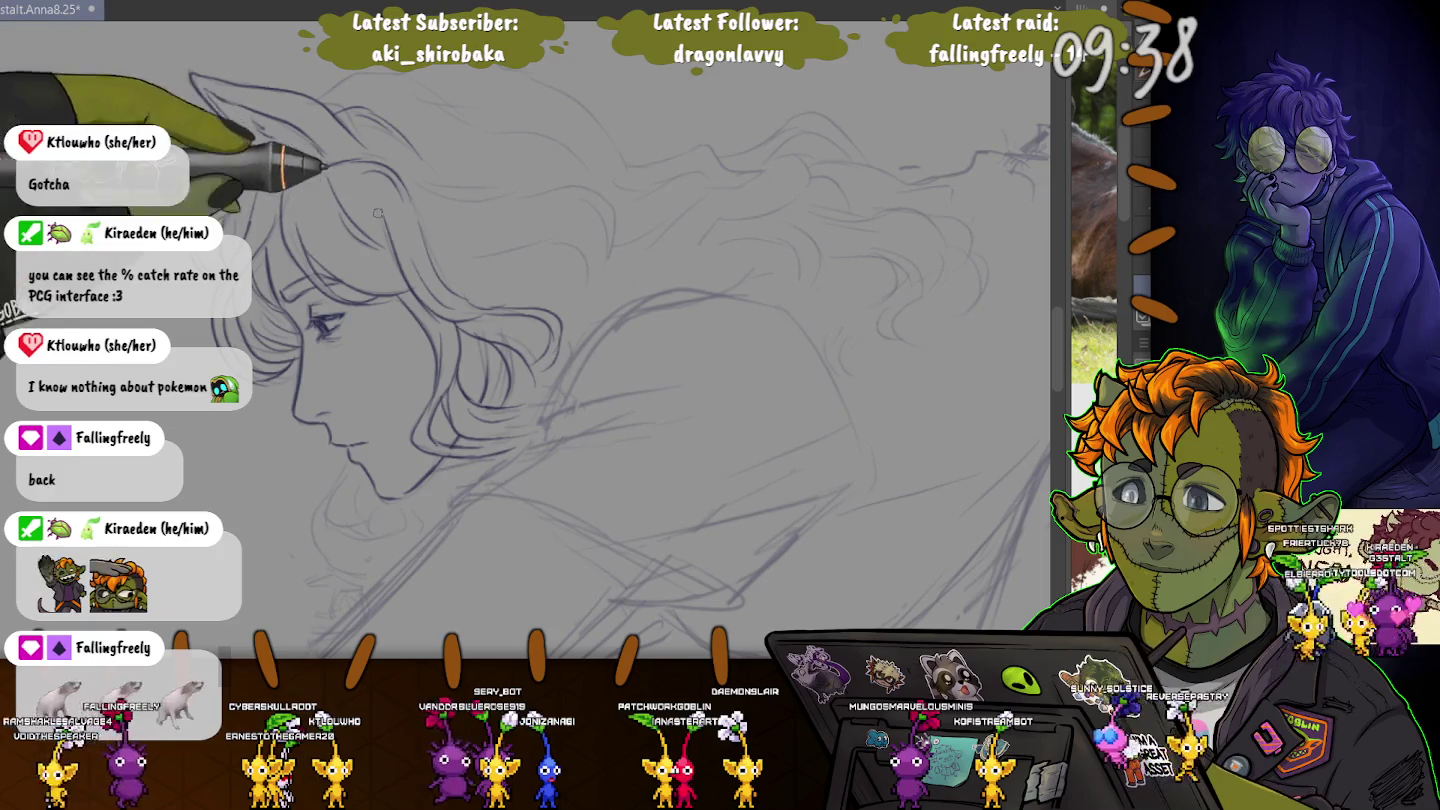
drag(452, 417, 230, 207)
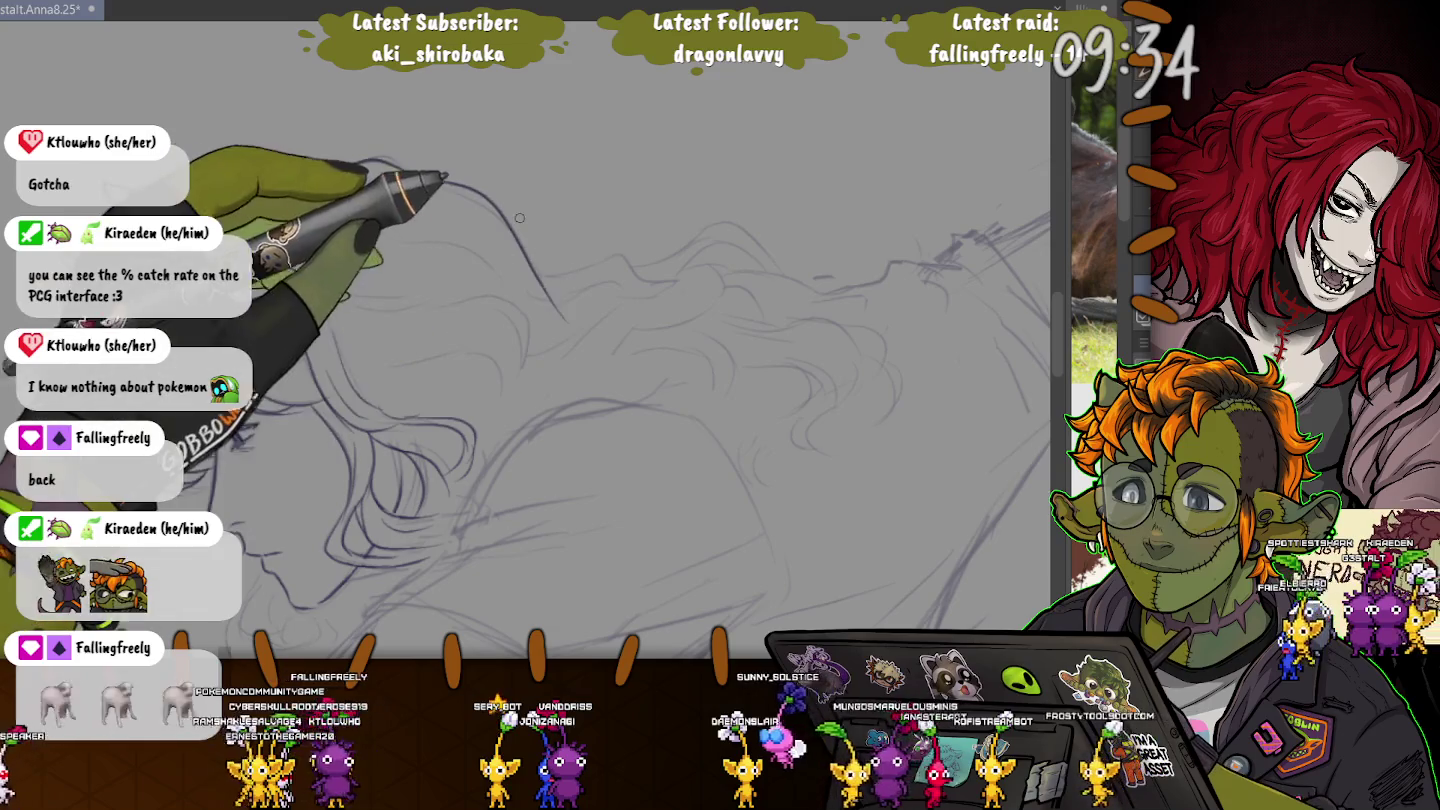
- Ink a wavy top line, a curved strand and small curls along the hair's crown
drag(593, 256, 573, 197)
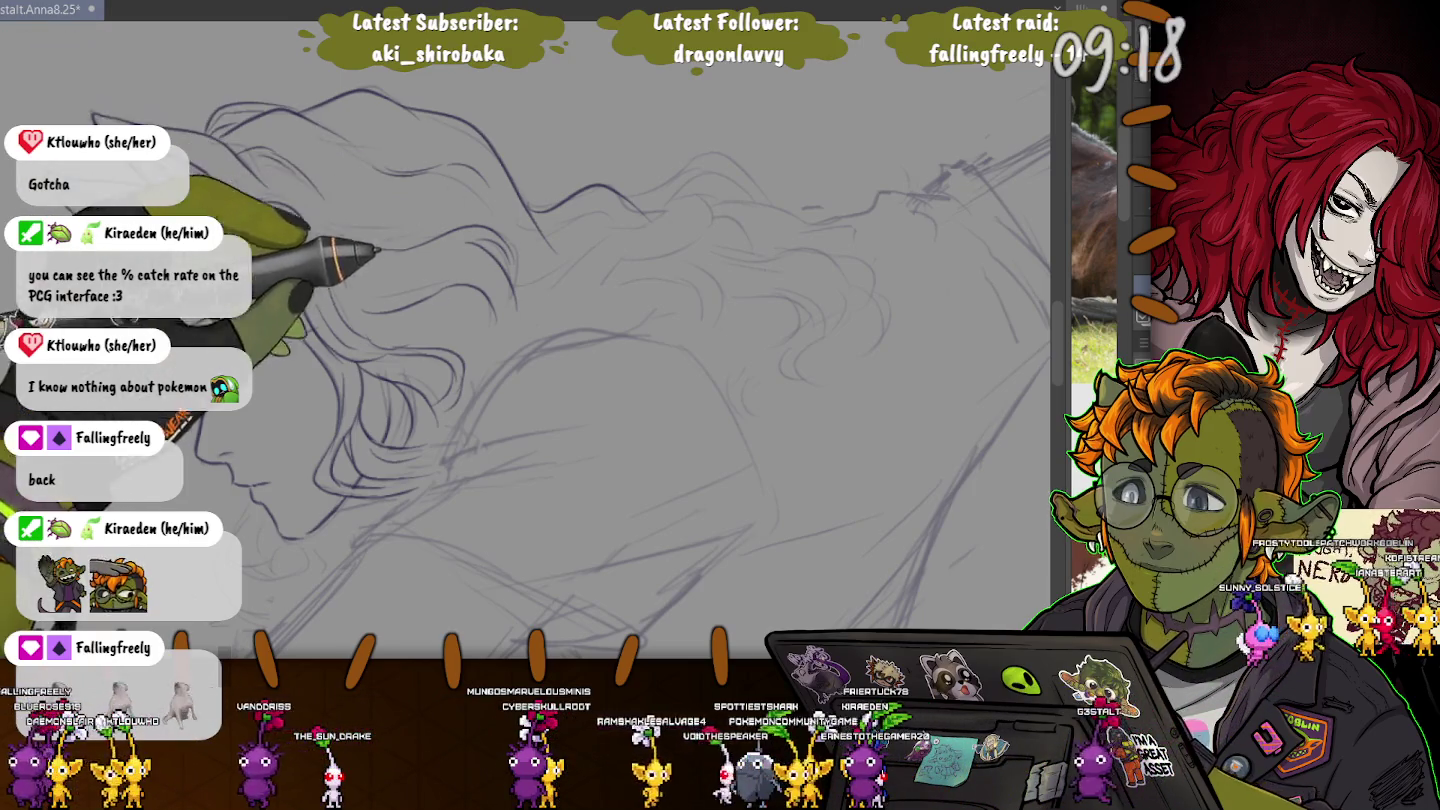
drag(440, 291, 482, 245)
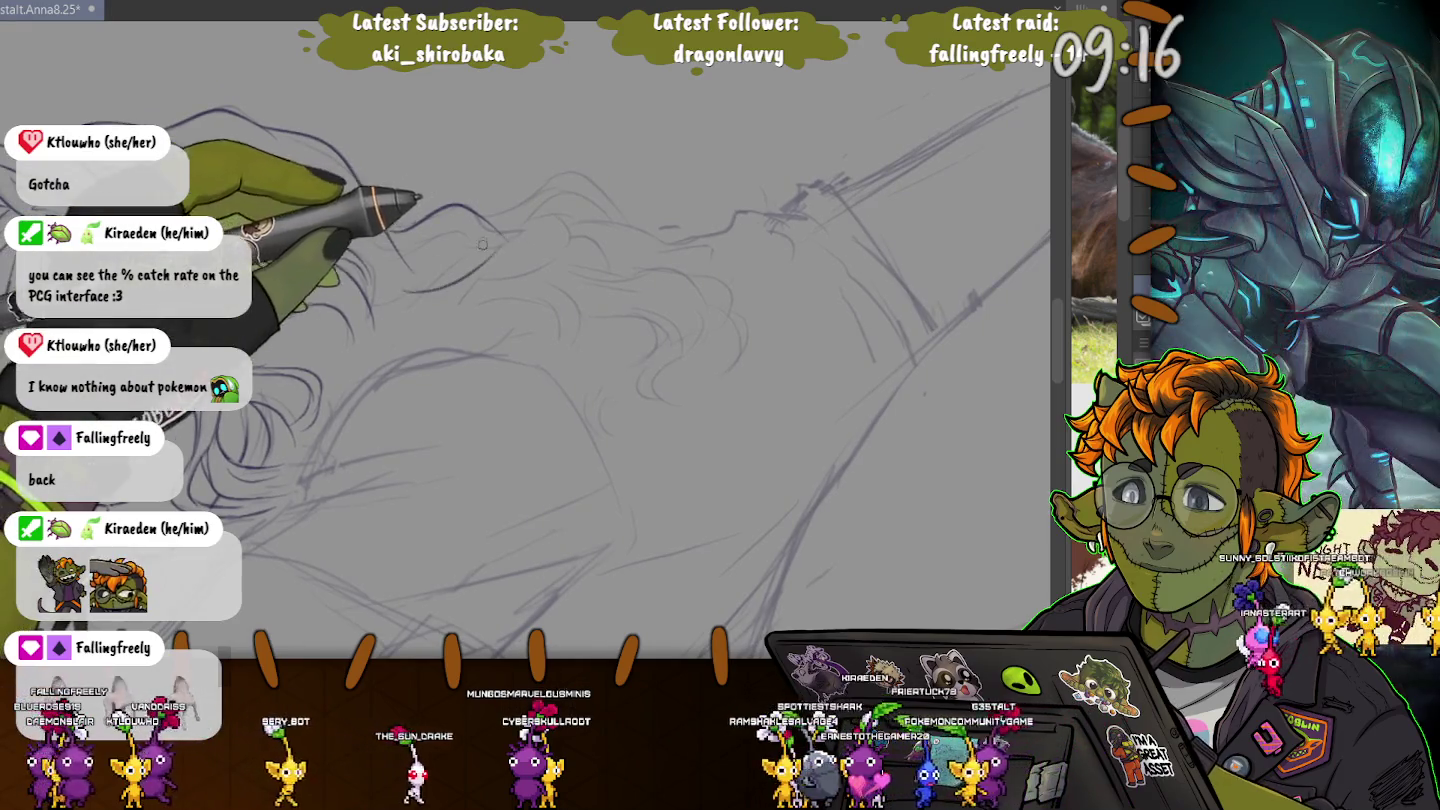
drag(412, 211, 588, 221)
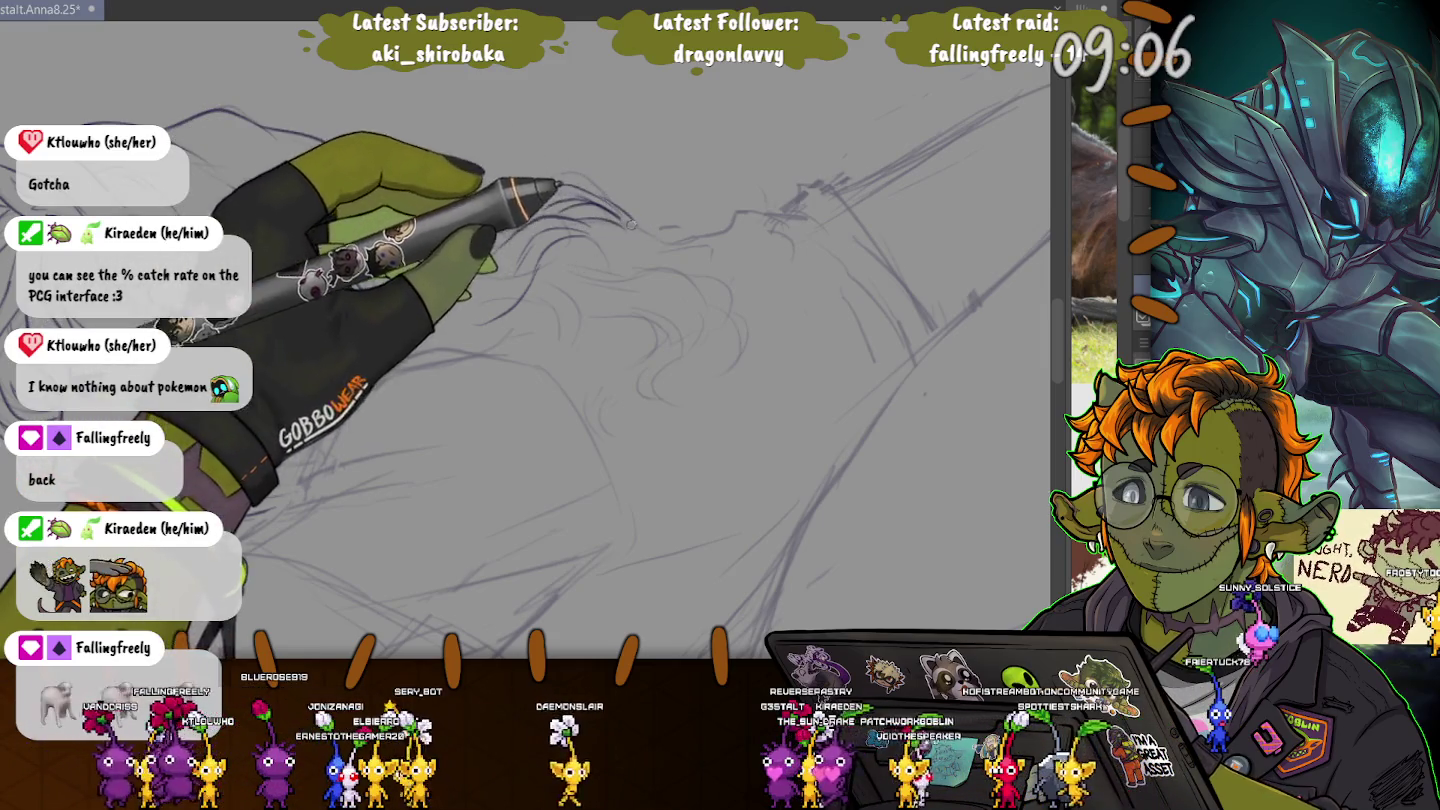
drag(631, 228, 675, 195)
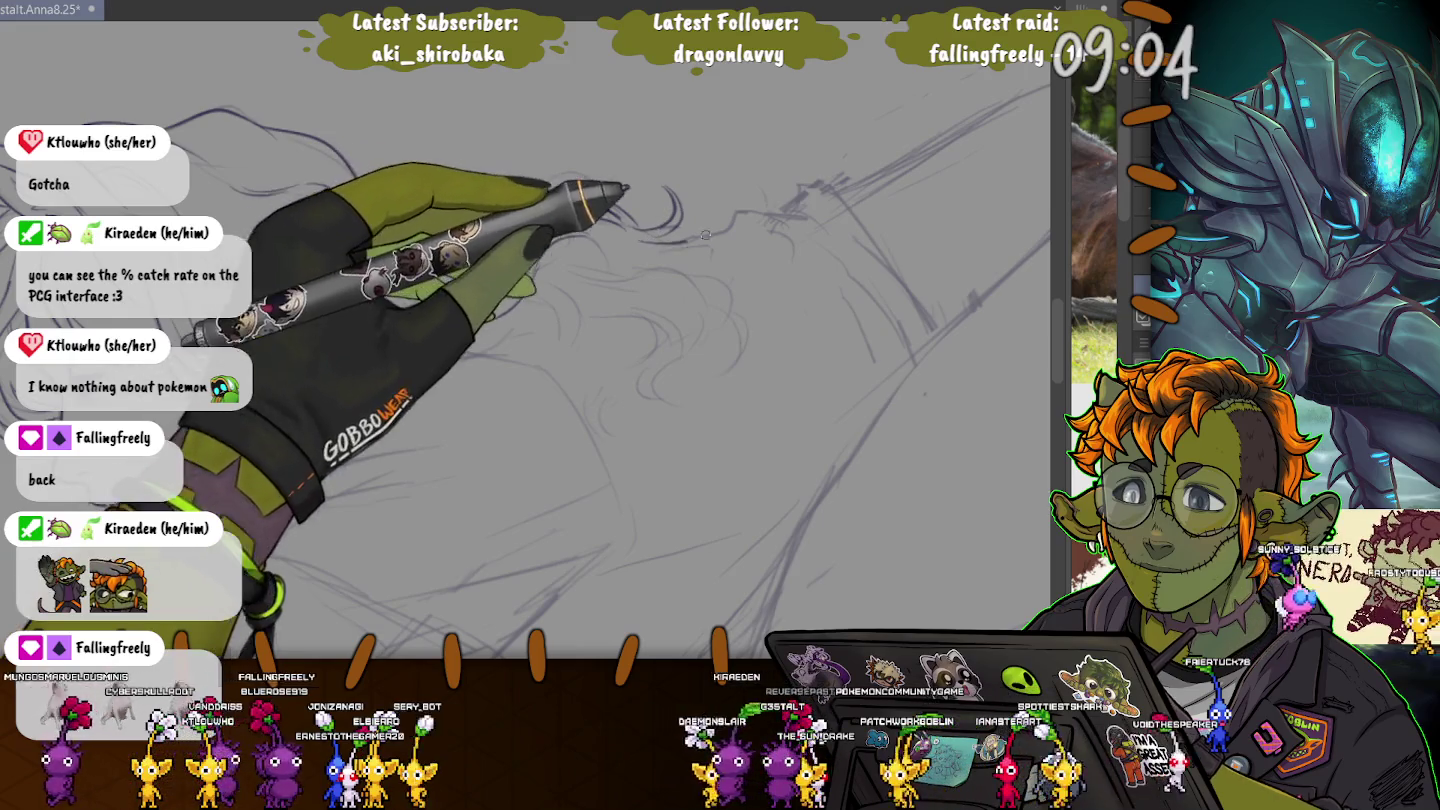
mouse_move(734, 250)
mouse_down()
mouse_move(688, 265)
mouse_move(698, 347)
mouse_up()
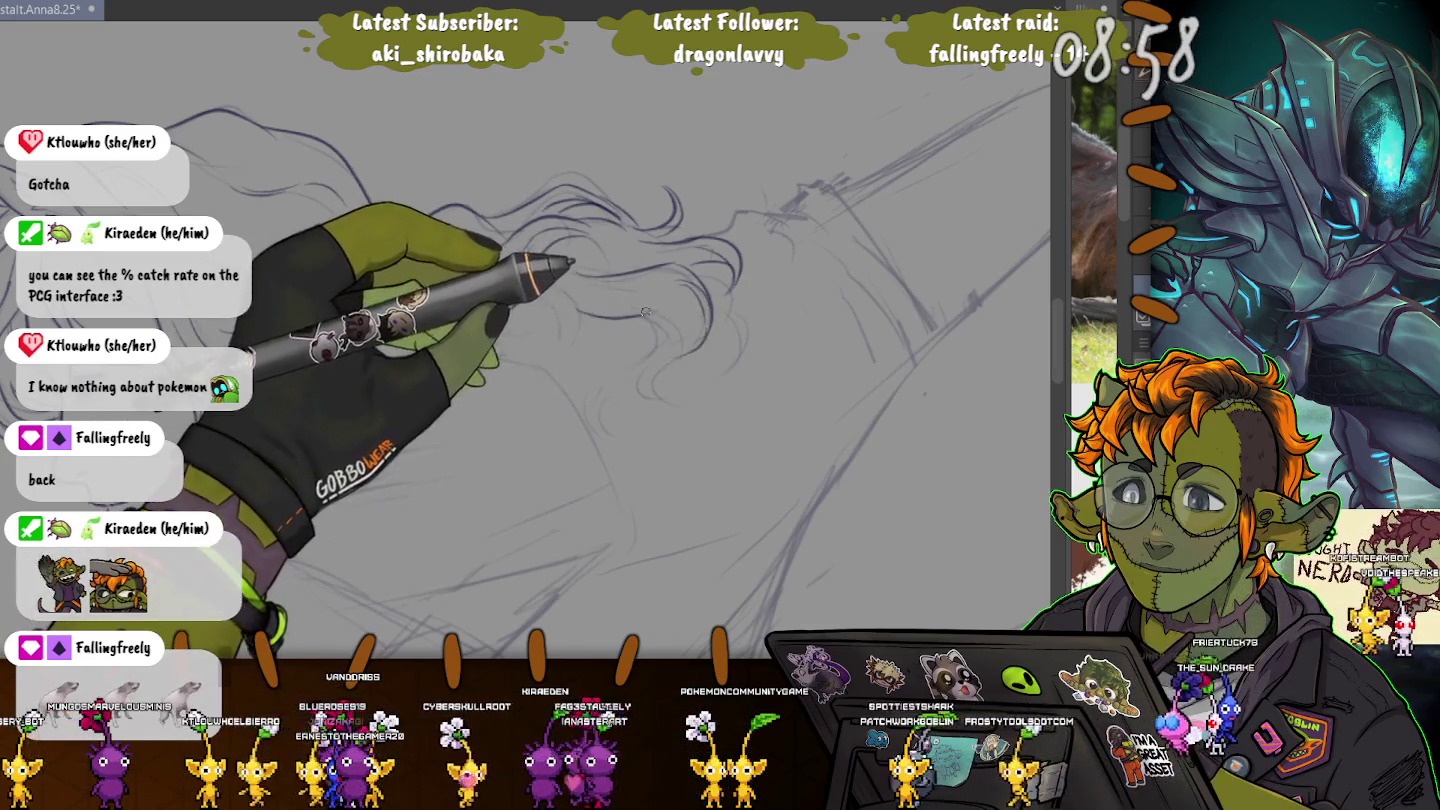
drag(706, 327, 651, 311)
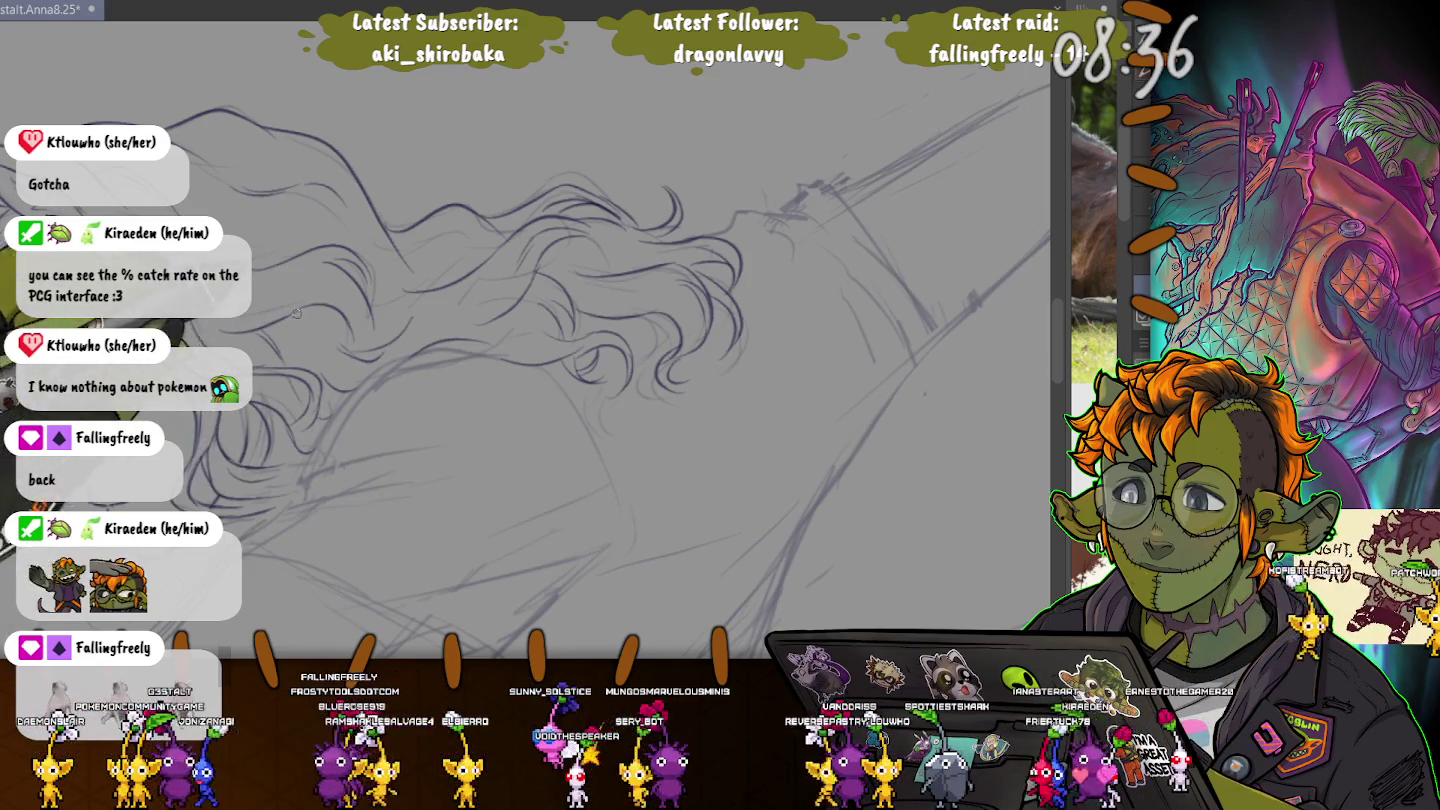
drag(99, 433, 289, 313)
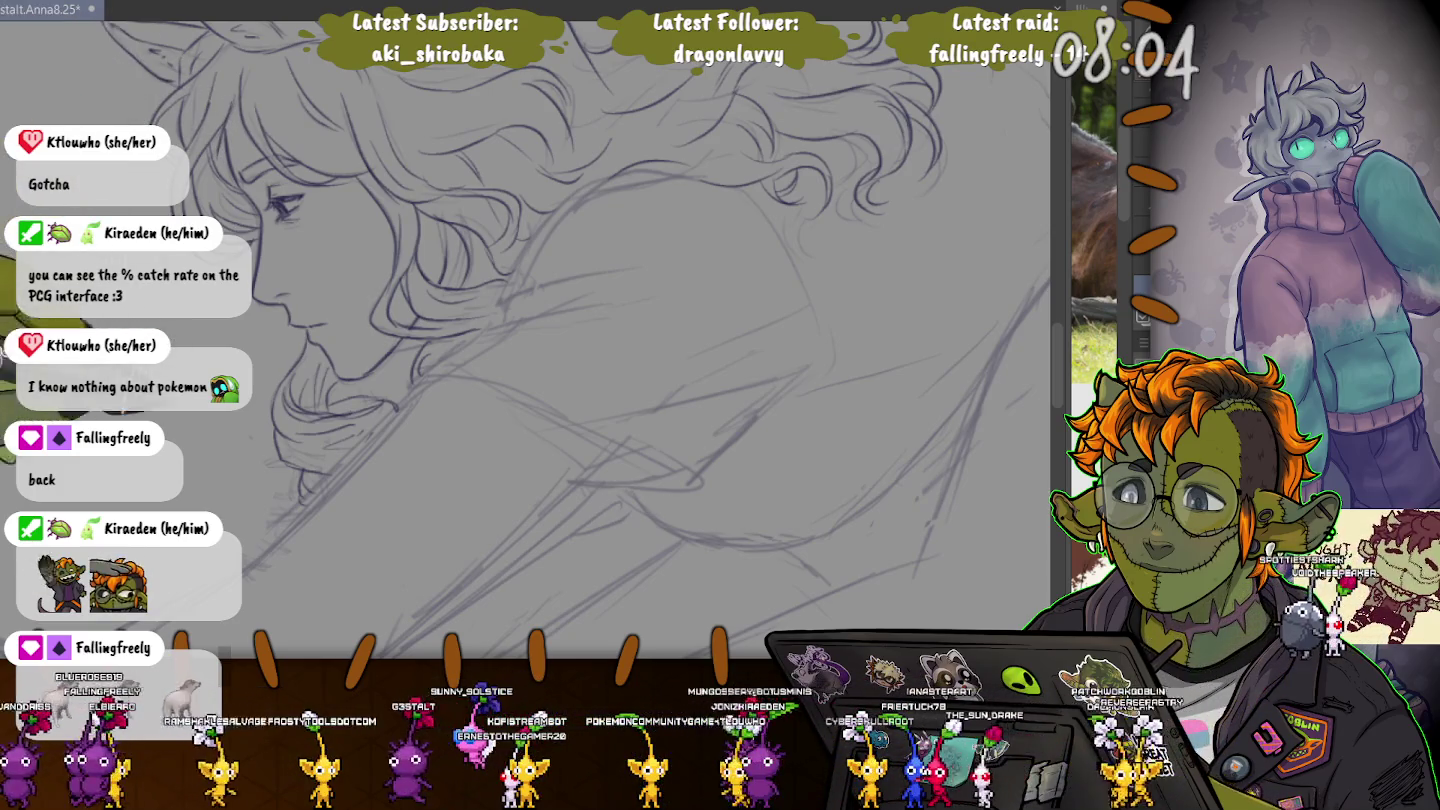
- Pan and tilt the view along the hair curls toward the neck and back of the head
mouse_move(600, 350)
mouse_down()
mouse_move(550, 380)
mouse_move(581, 335)
mouse_up()
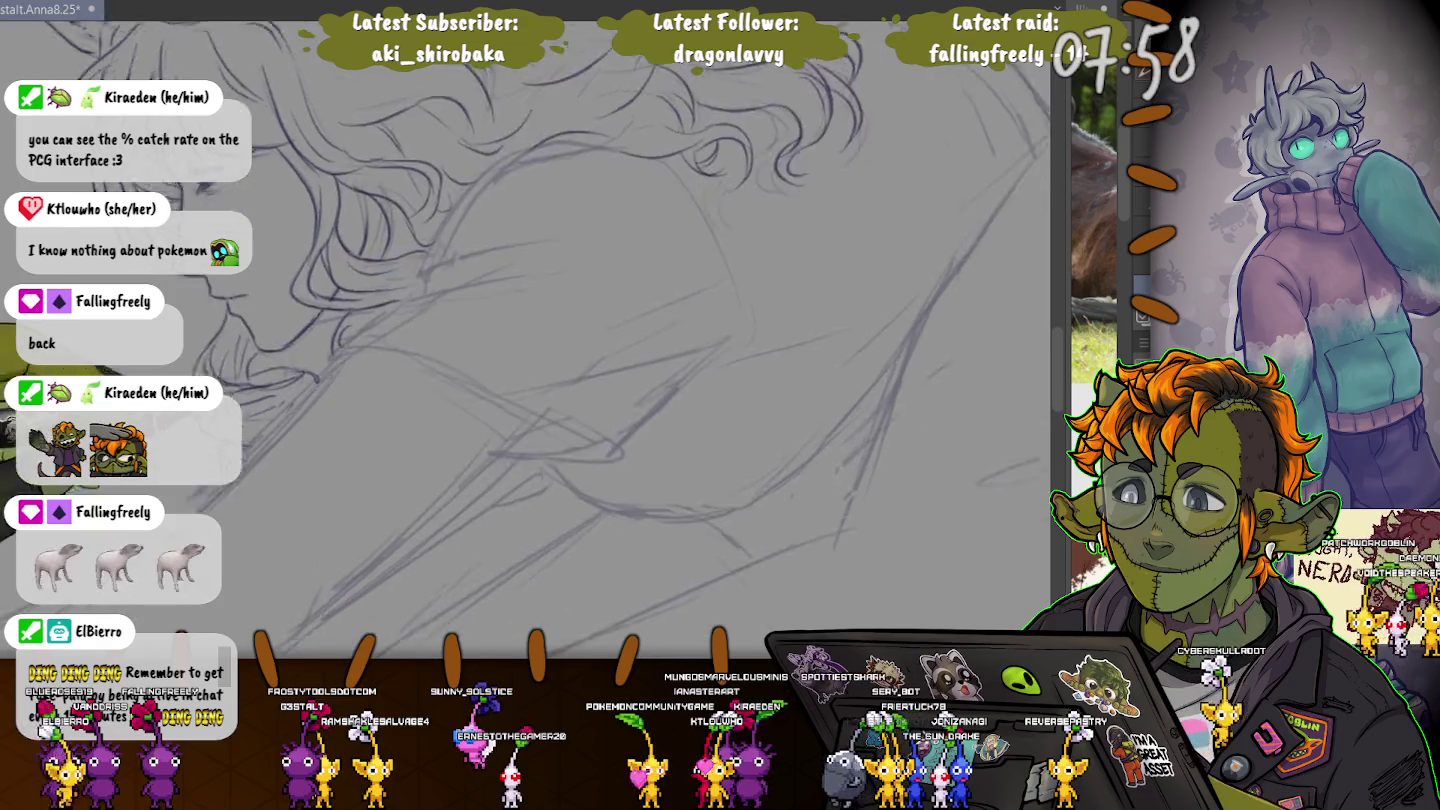
drag(572, 149, 706, 189)
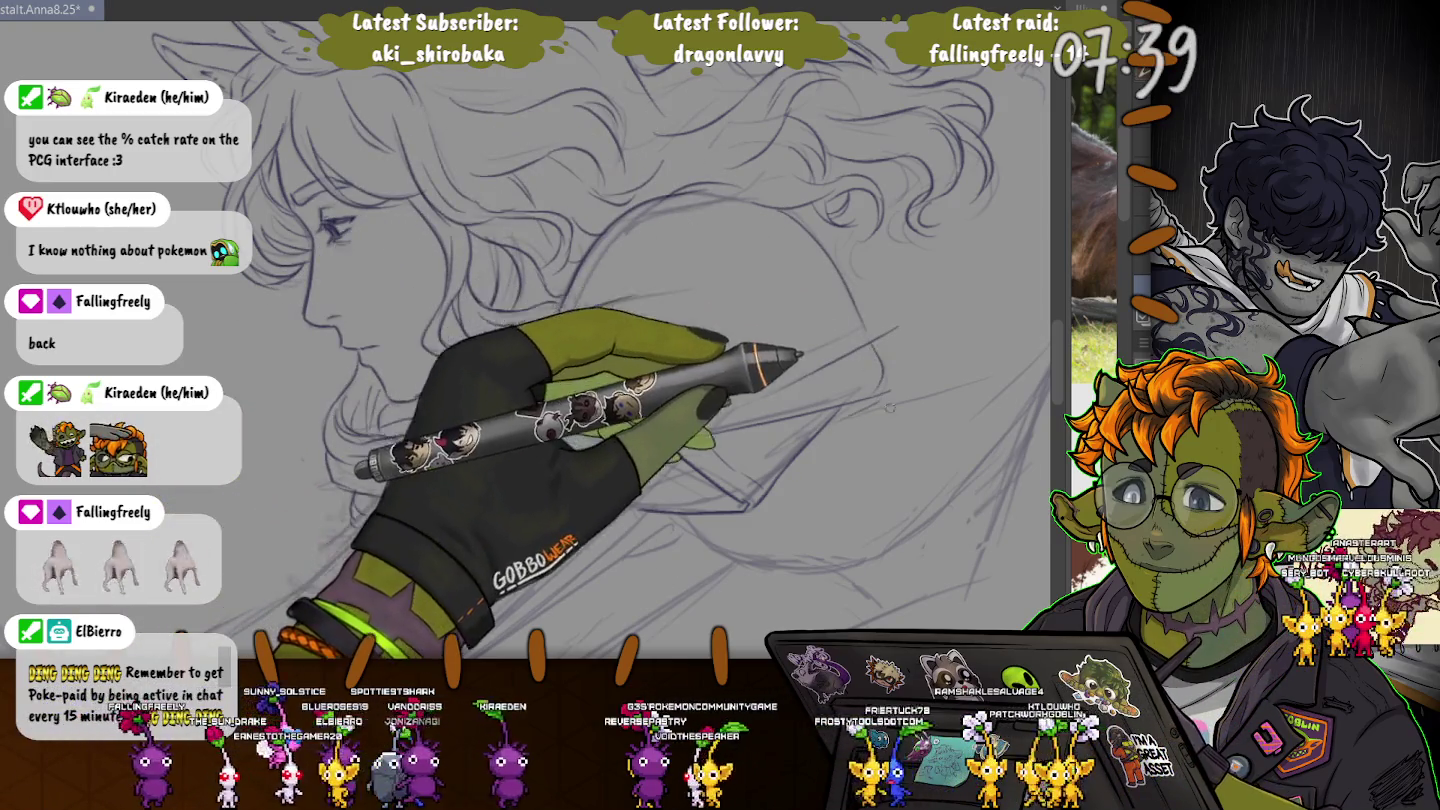
drag(606, 333, 385, 250)
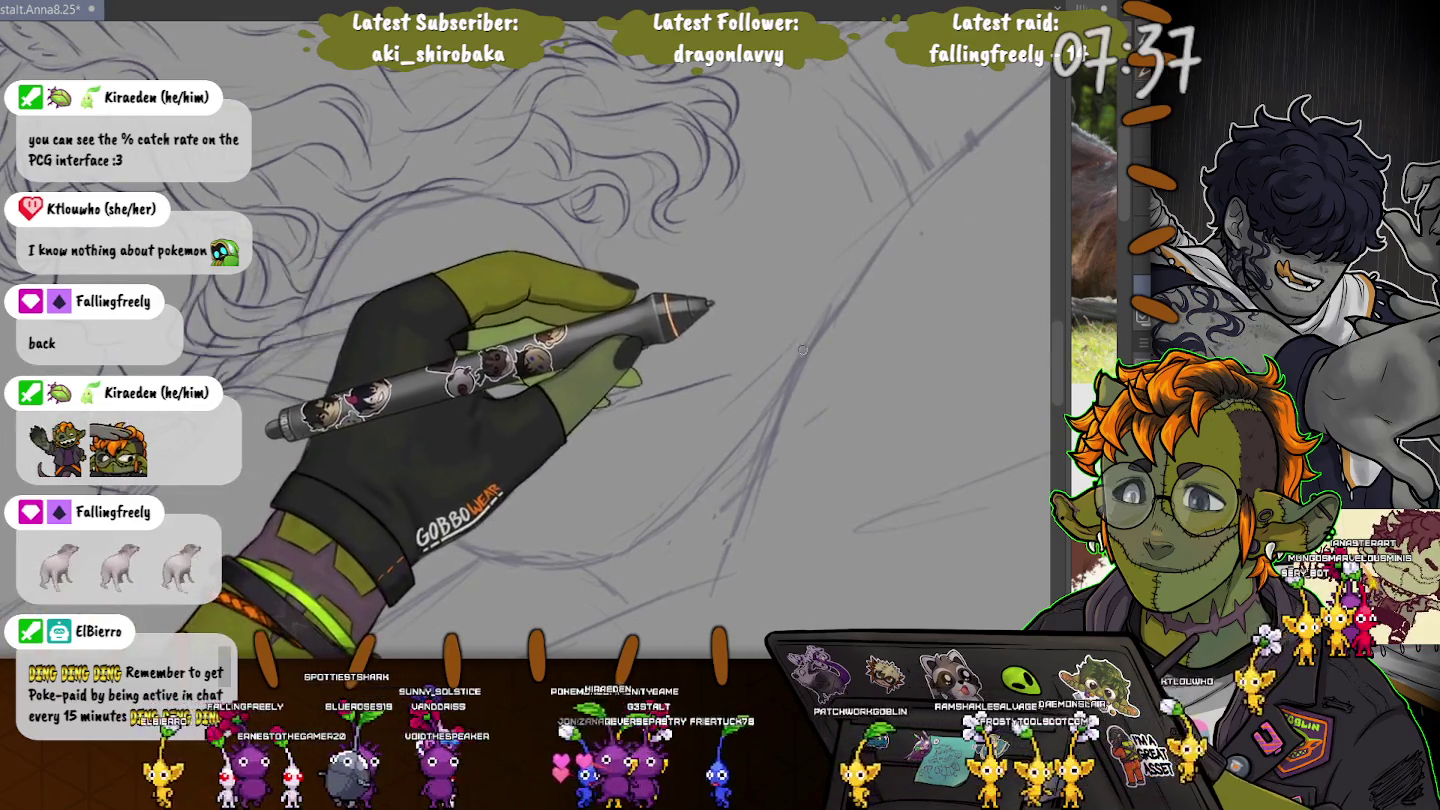
mouse_move(674, 304)
mouse_down()
mouse_move(530, 268)
mouse_move(562, 230)
mouse_up()
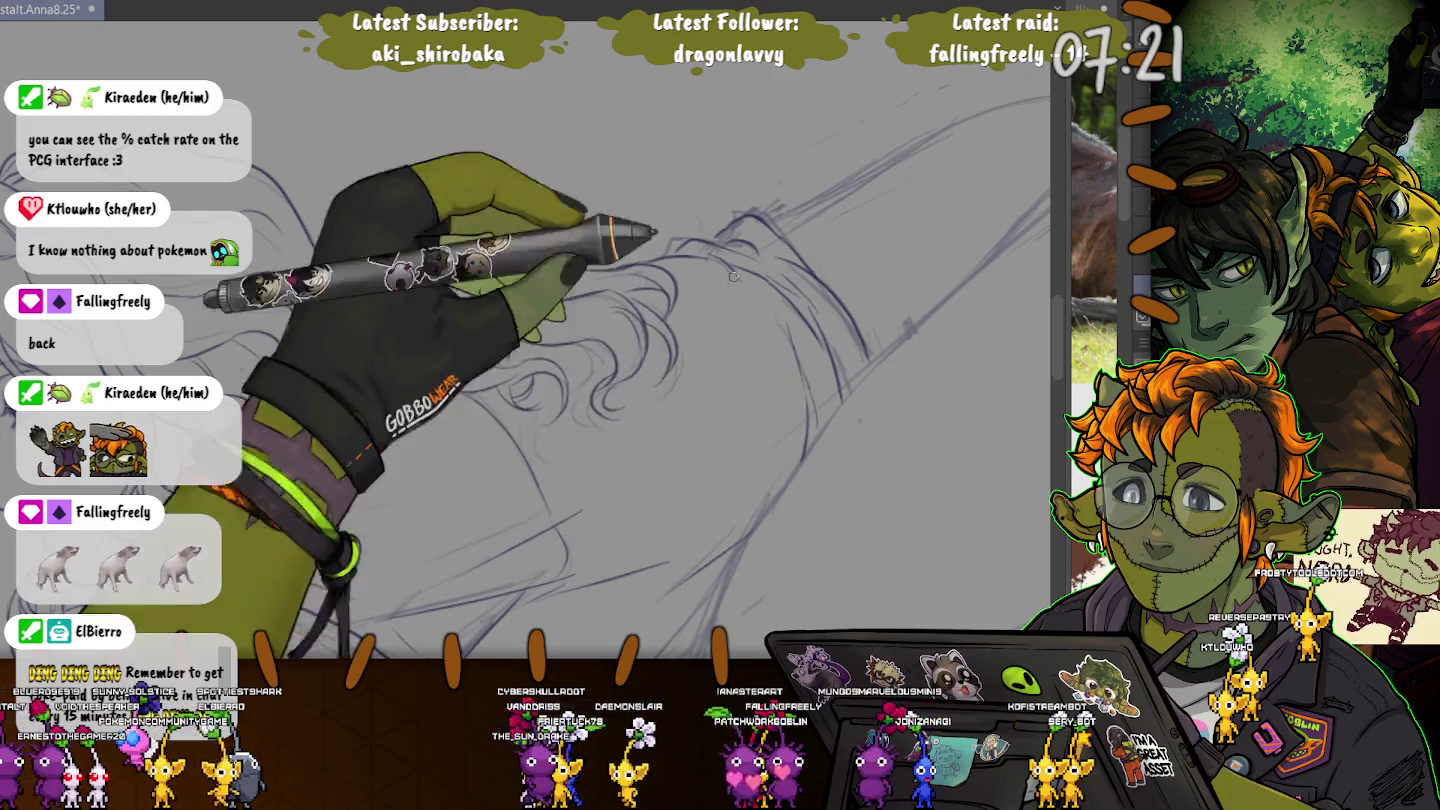
drag(468, 236, 489, 388)
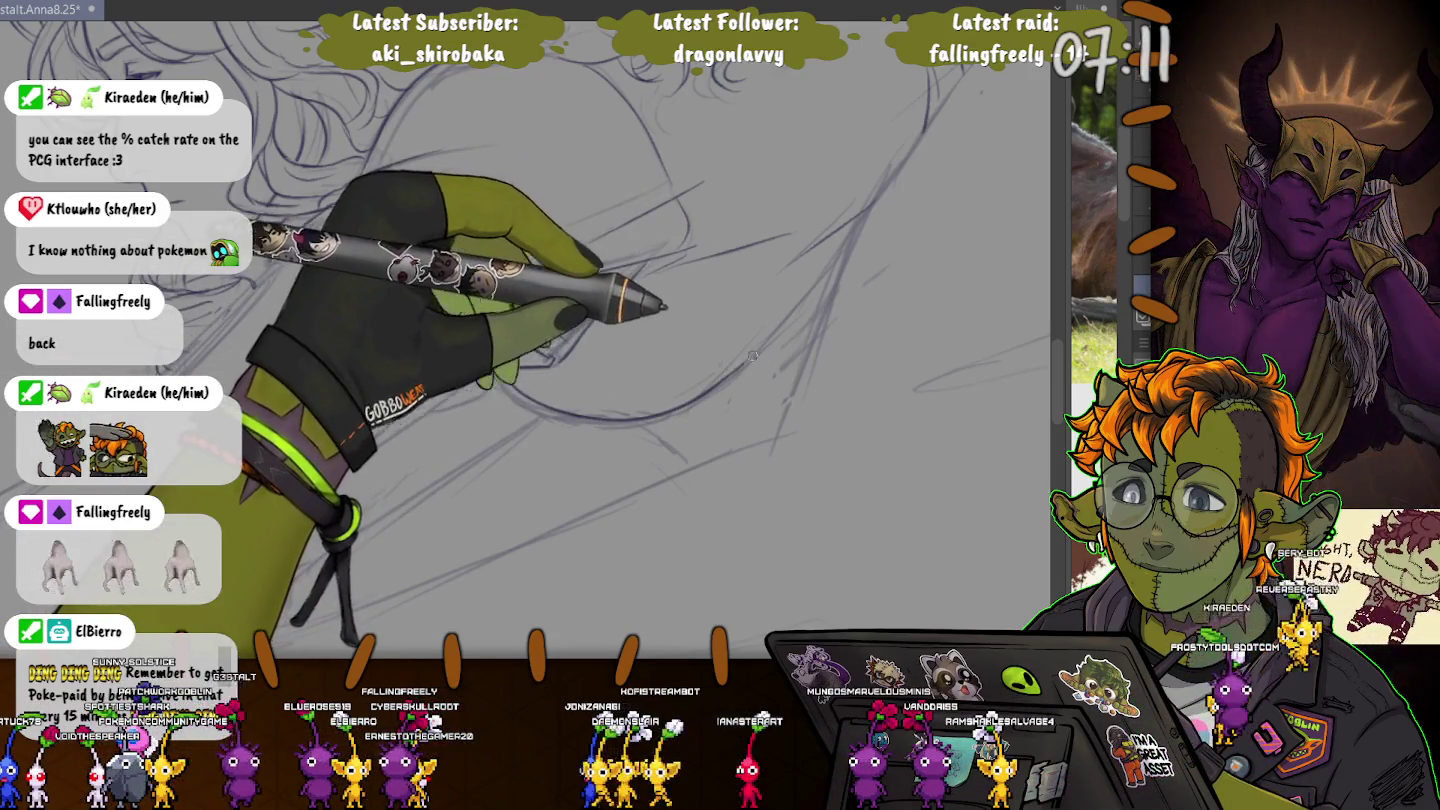
- Zoom out with Ctrl+minus, then back in on the horse body lines
key(ctrl+minus)
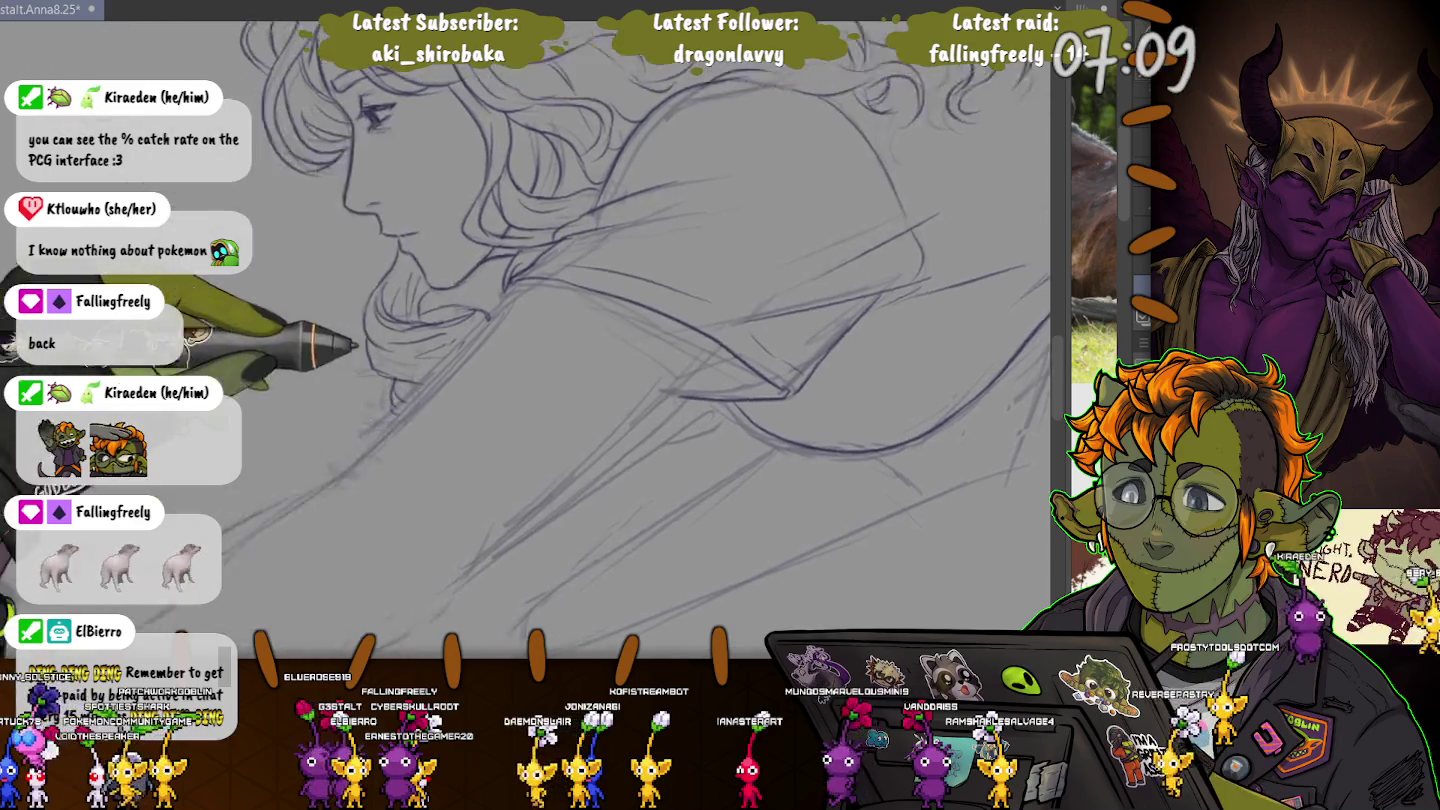
key(ctrl+plus)
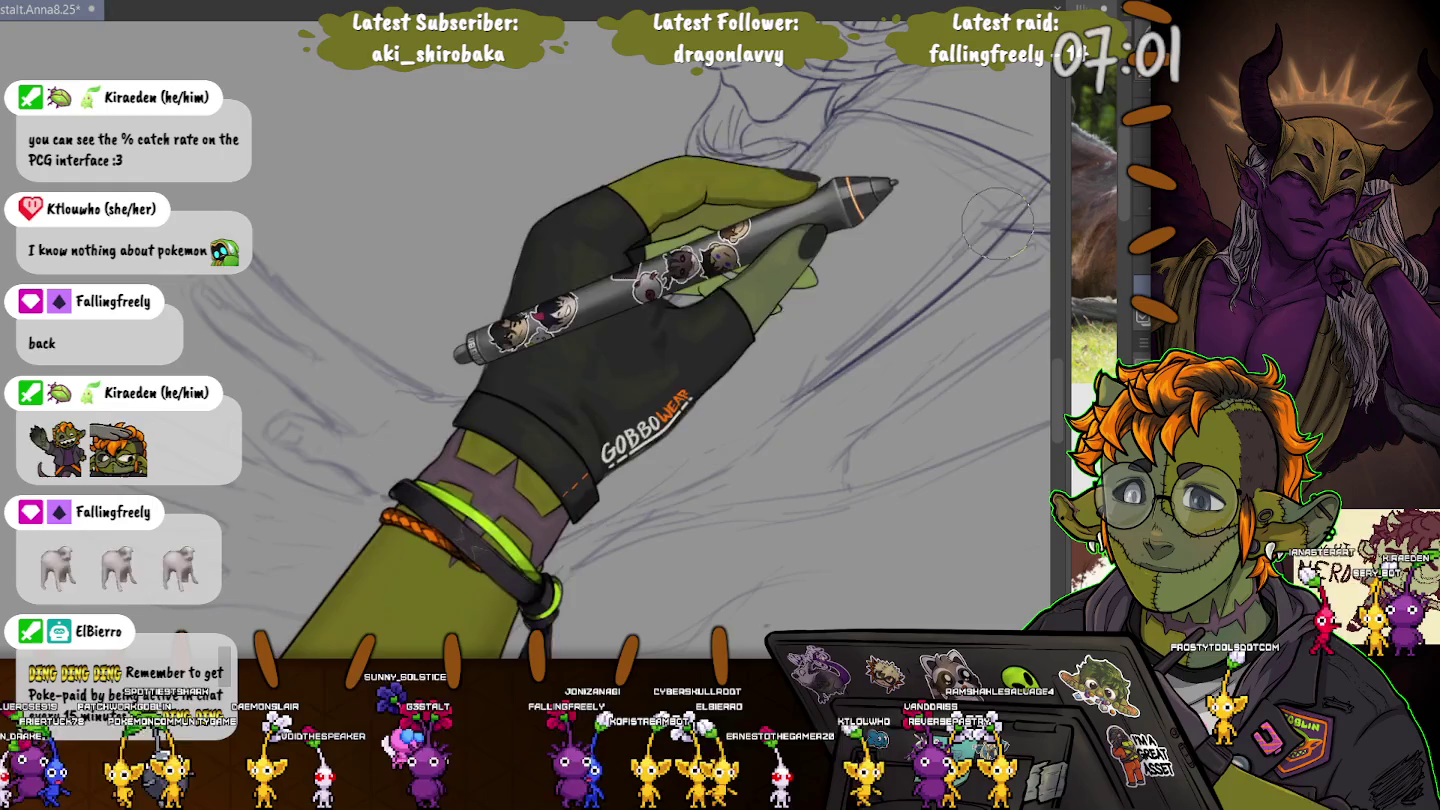
- Ink the long horse-body contour, redrawing the overshoot, so it meets the diagonal line and ends in a small hook
scroll(800, 310, down, 3)
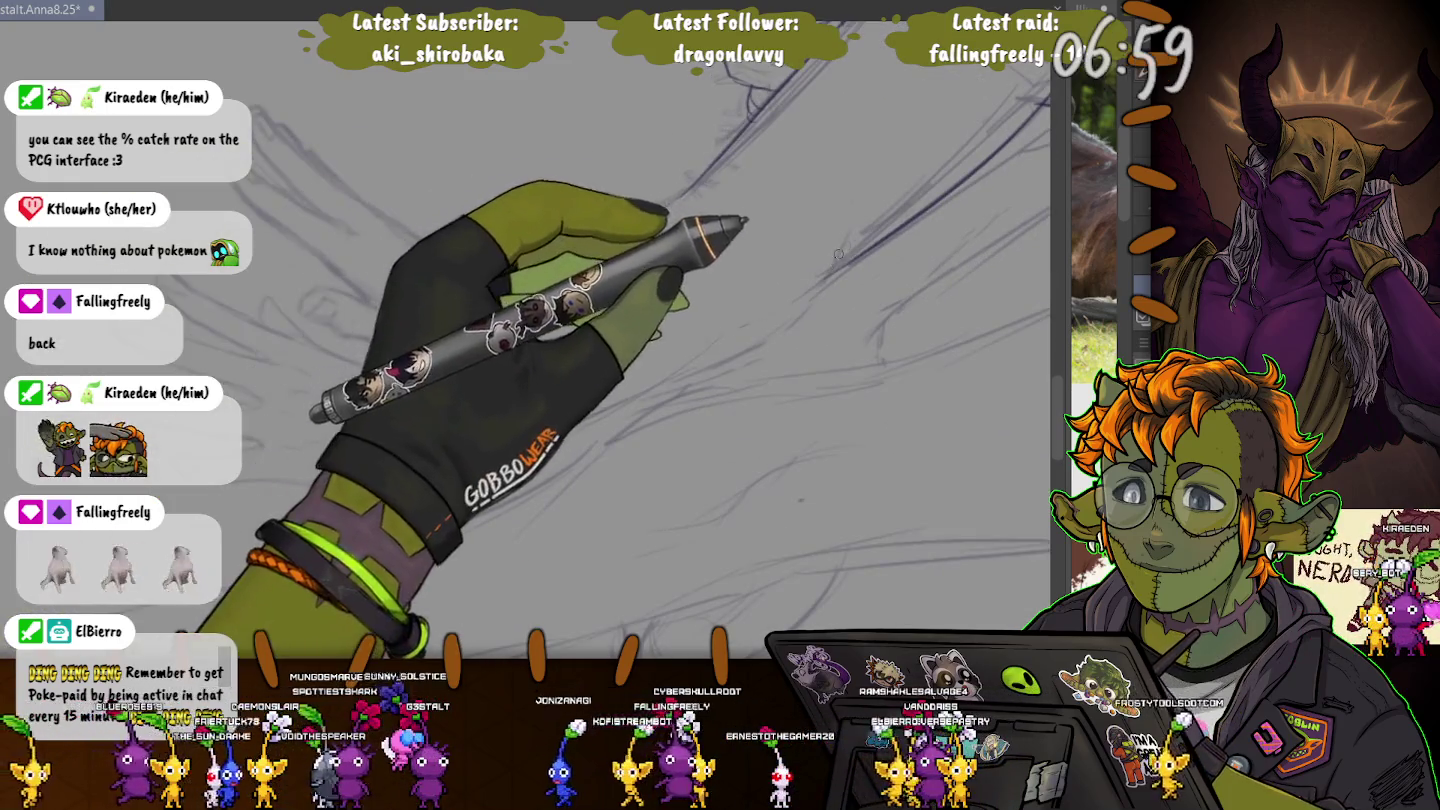
drag(831, 262, 415, 470)
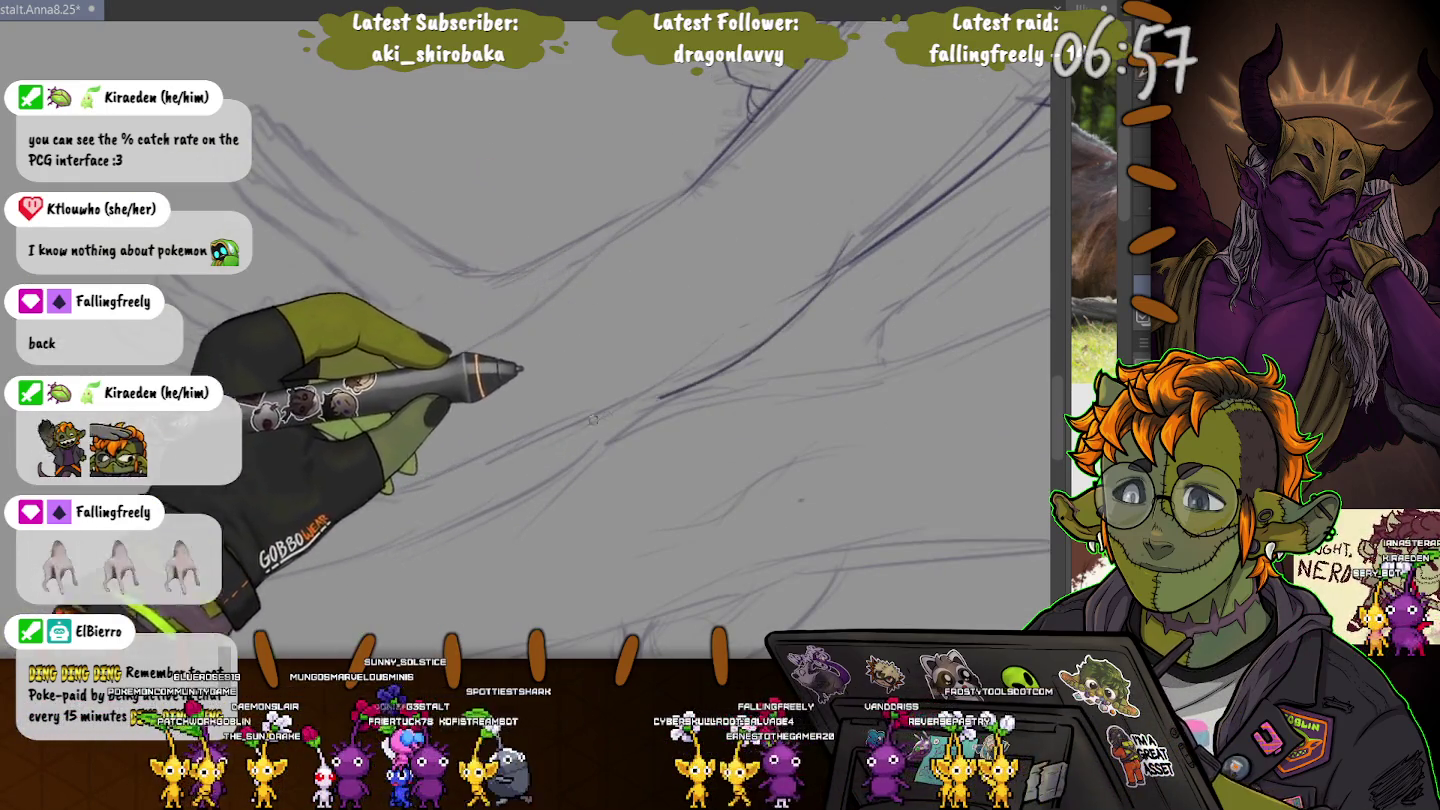
key(ctrl+z)
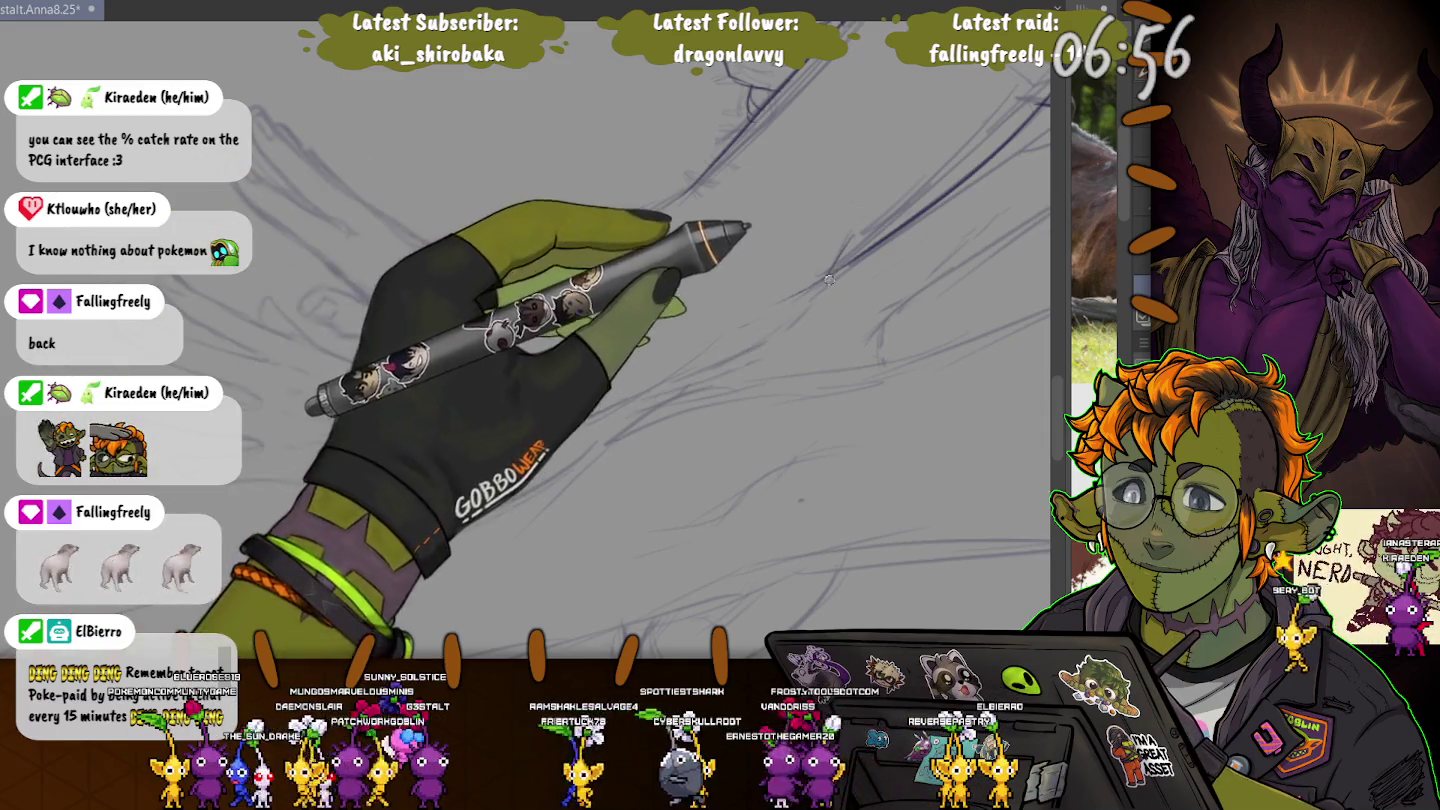
drag(830, 266, 698, 375)
mouse_move(695, 183)
mouse_down()
mouse_move(409, 375)
mouse_move(320, 352)
mouse_up()
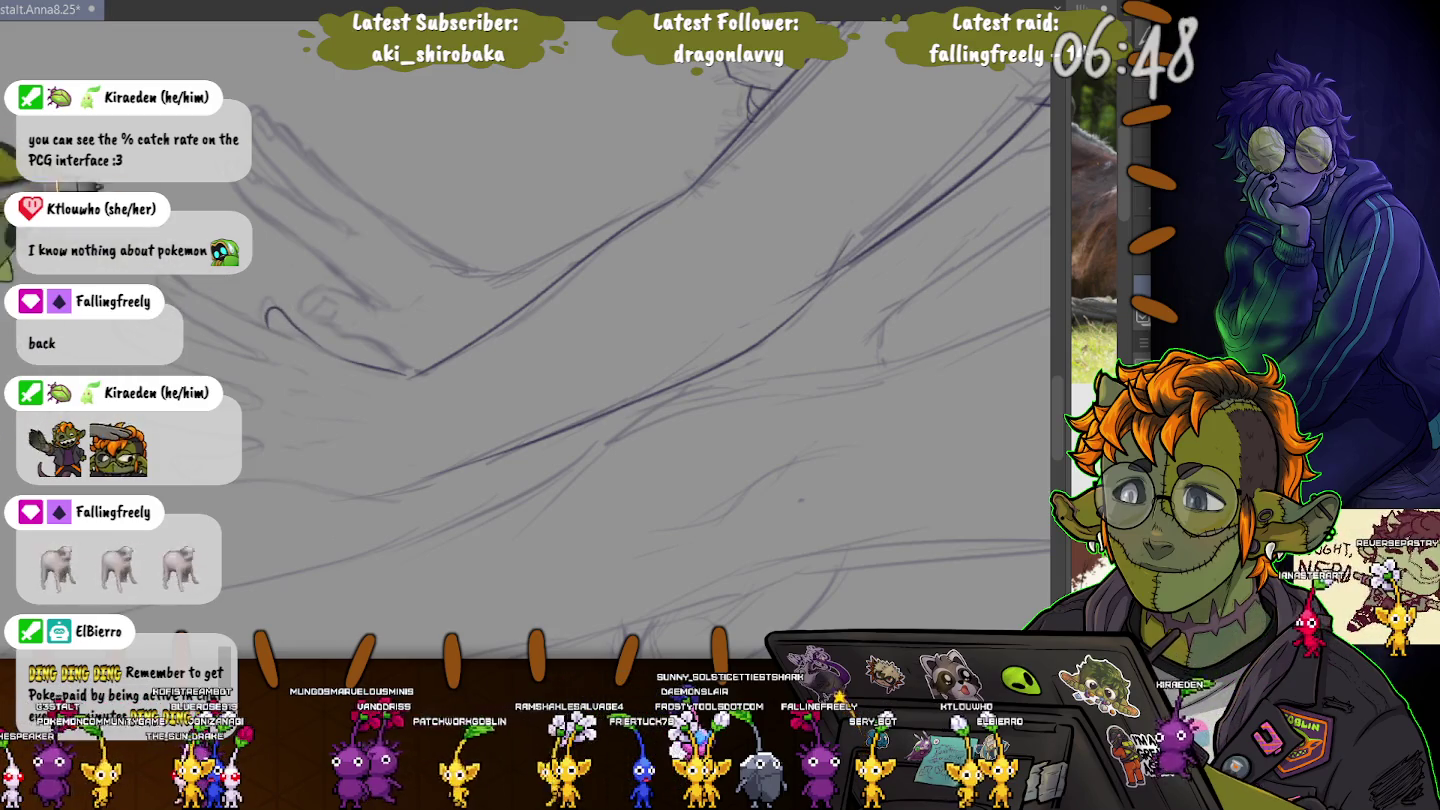
drag(328, 355, 178, 282)
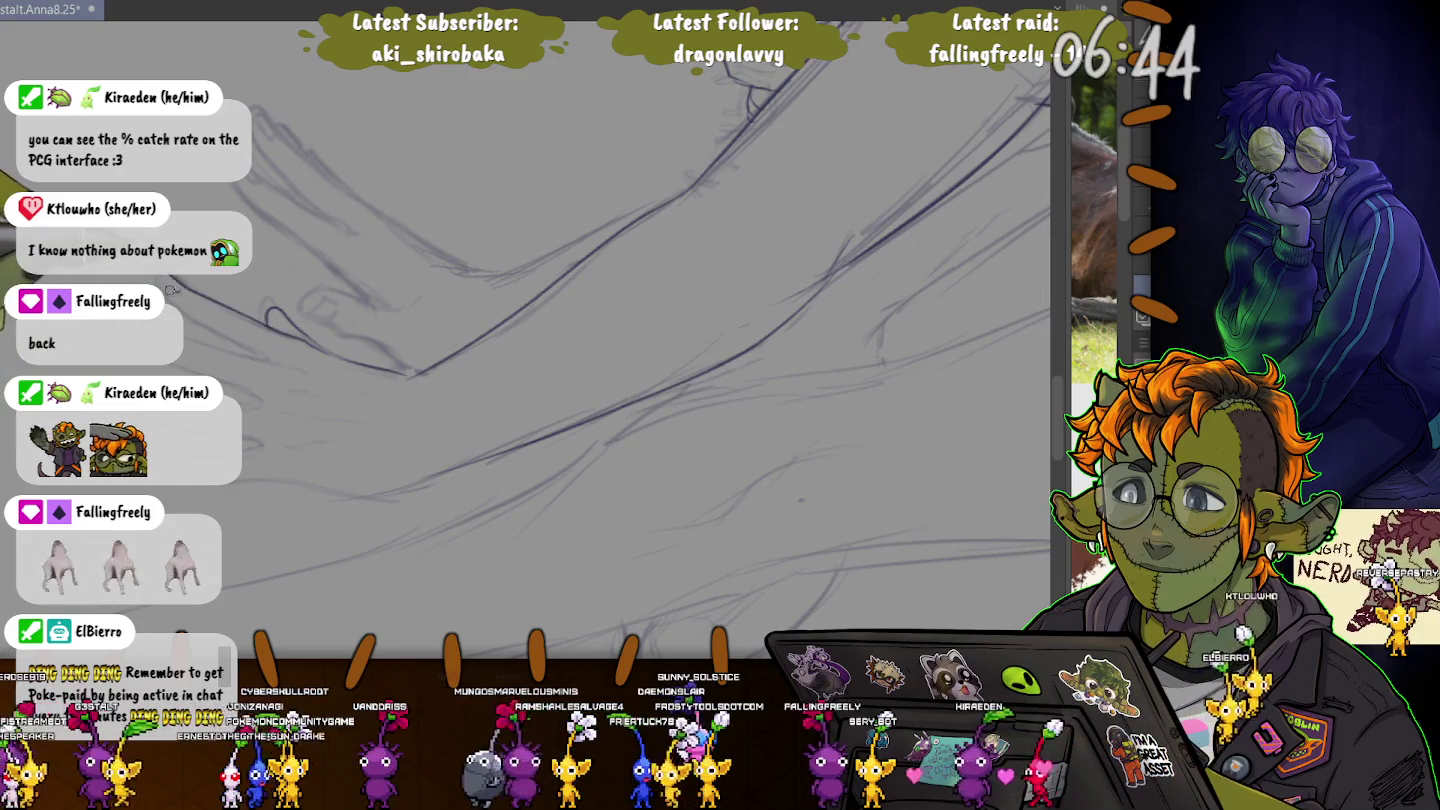